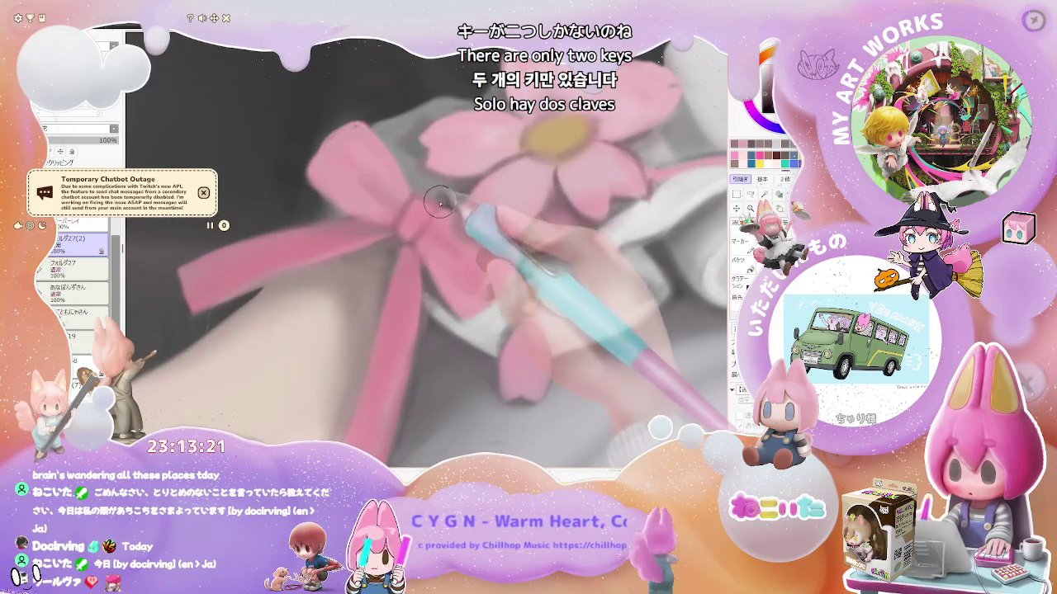
# Step the brush size up to 23.0 at density 50.
pyautogui.press(']')
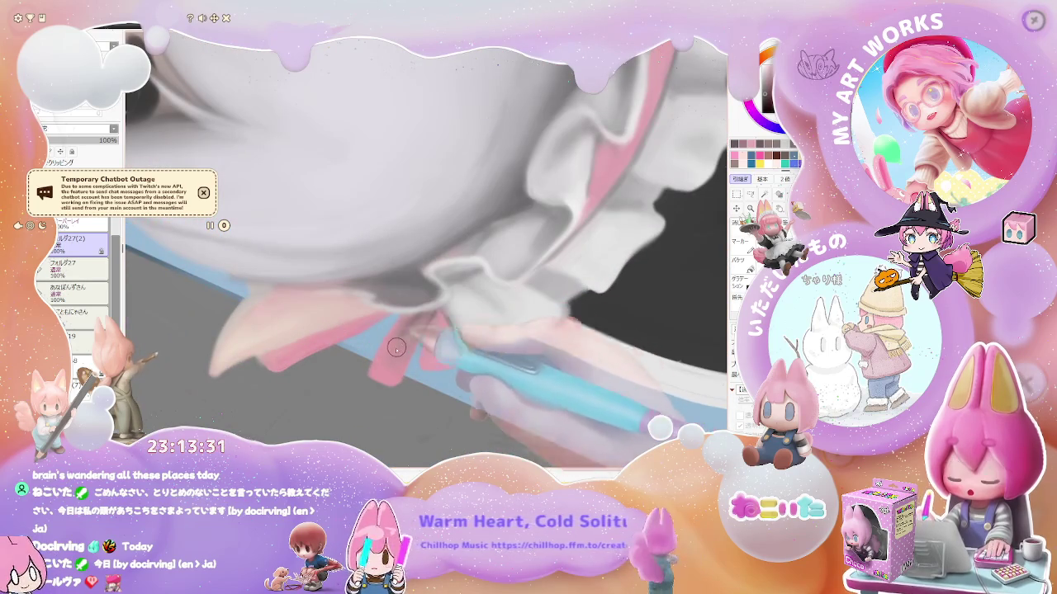
# Resize the brush to 39.0 for painting the chibi and the Nekoi Toy box.
pyautogui.moveTo(414, 327); pyautogui.dragTo(395, 329)
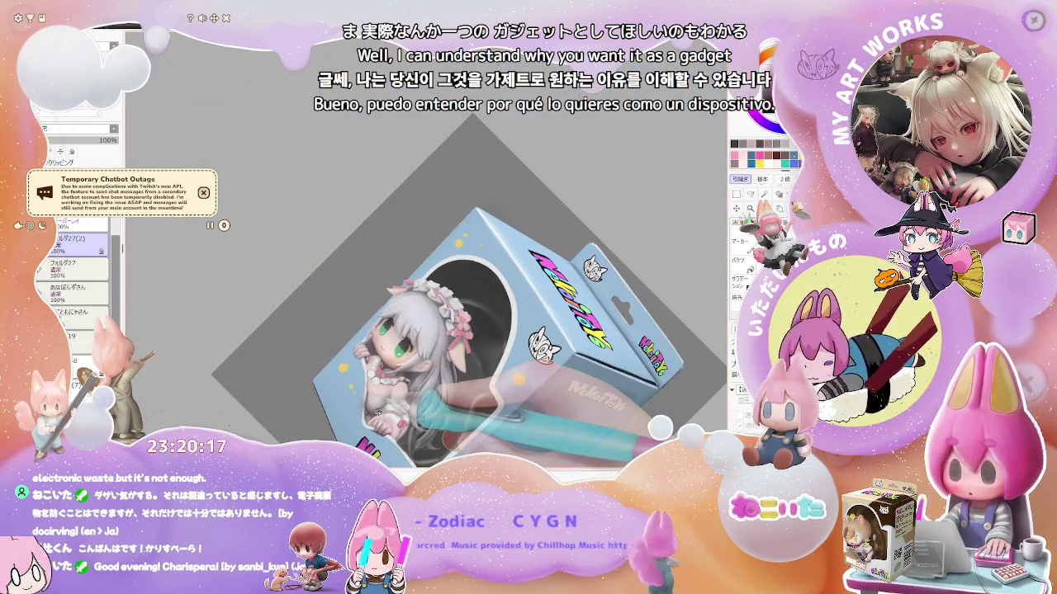
pyautogui.scroll(5, 377, 411)
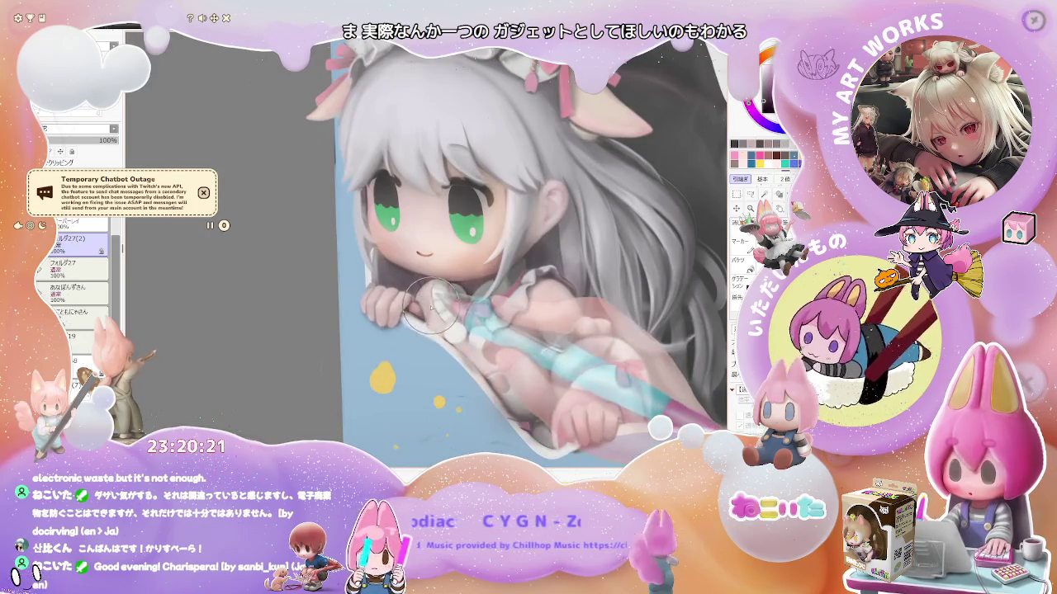
pyautogui.scroll(-3, 429, 307)
pyautogui.scroll(-1, 516, 361)
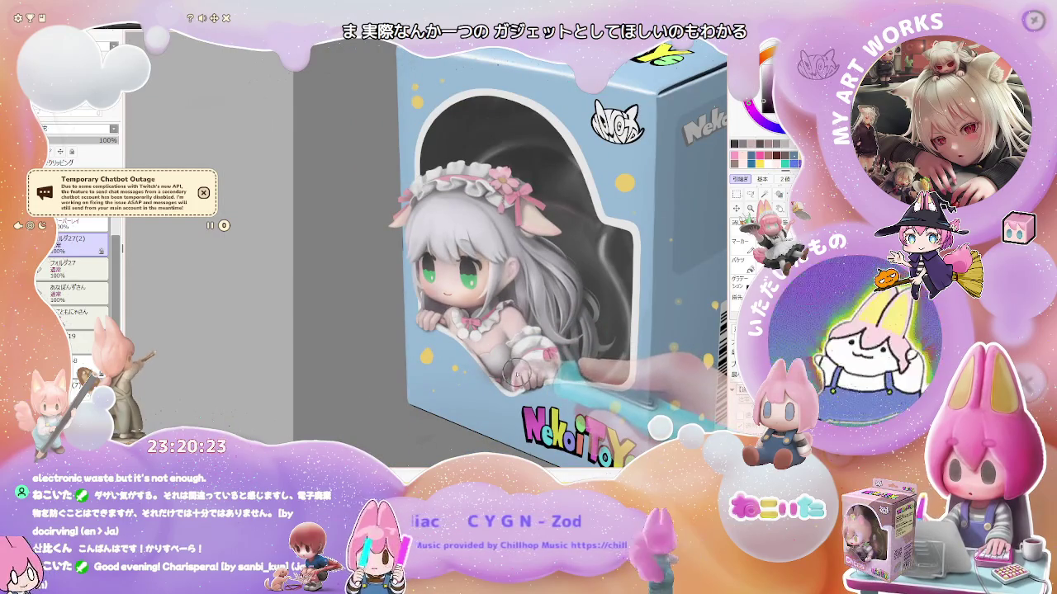
pyautogui.scroll(2, 514, 371)
pyautogui.scroll(2, 438, 336)
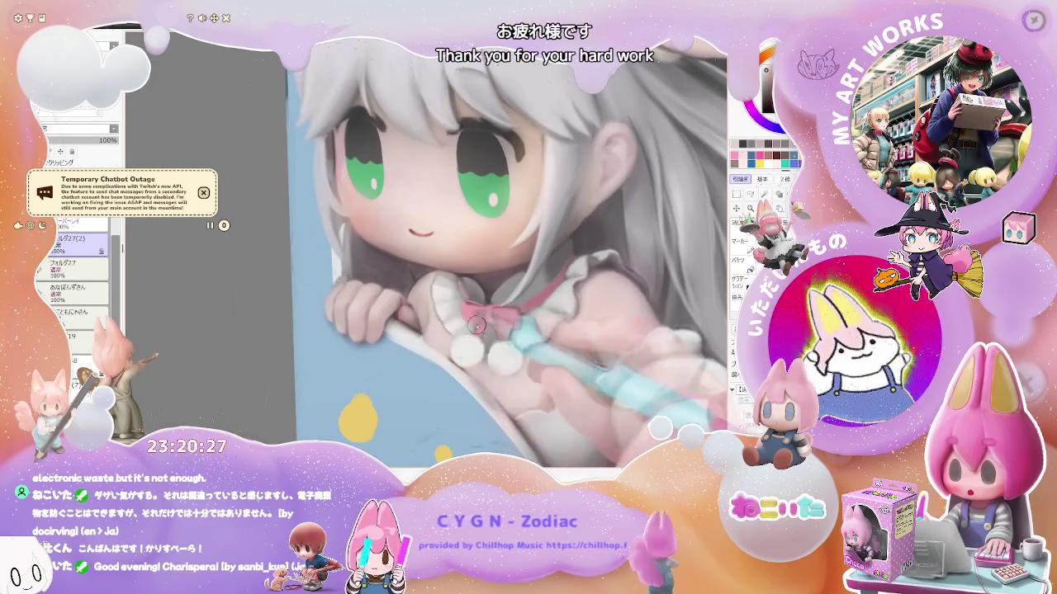
pyautogui.scroll(-2, 474, 326)
pyautogui.scroll(-1, 569, 362)
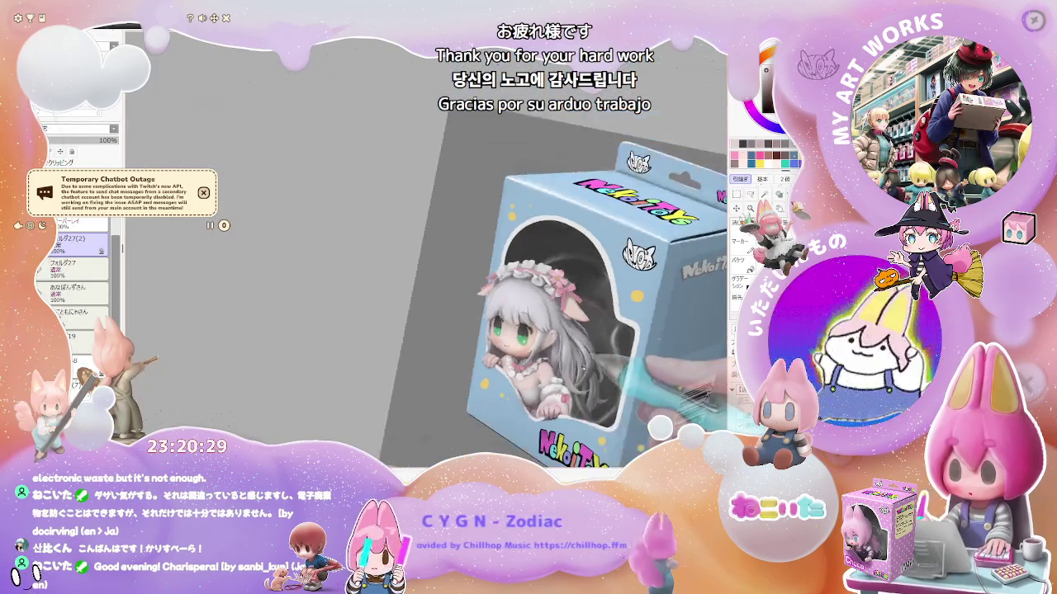
pyautogui.moveTo(528, 314); pyautogui.dragTo(577, 369)
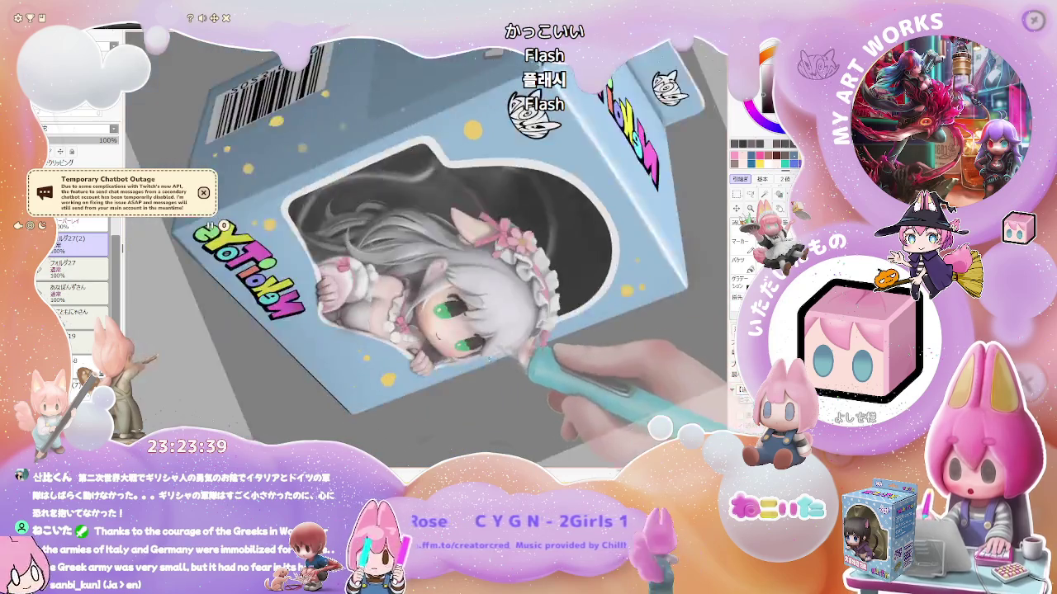
# Rotate and zoom the view onto the girl's face.
pyautogui.moveTo(551, 301)
pyautogui.mouseDown()
pyautogui.moveTo(435, 313)
pyautogui.moveTo(488, 326)
pyautogui.moveTo(376, 357)
pyautogui.mouseUp()
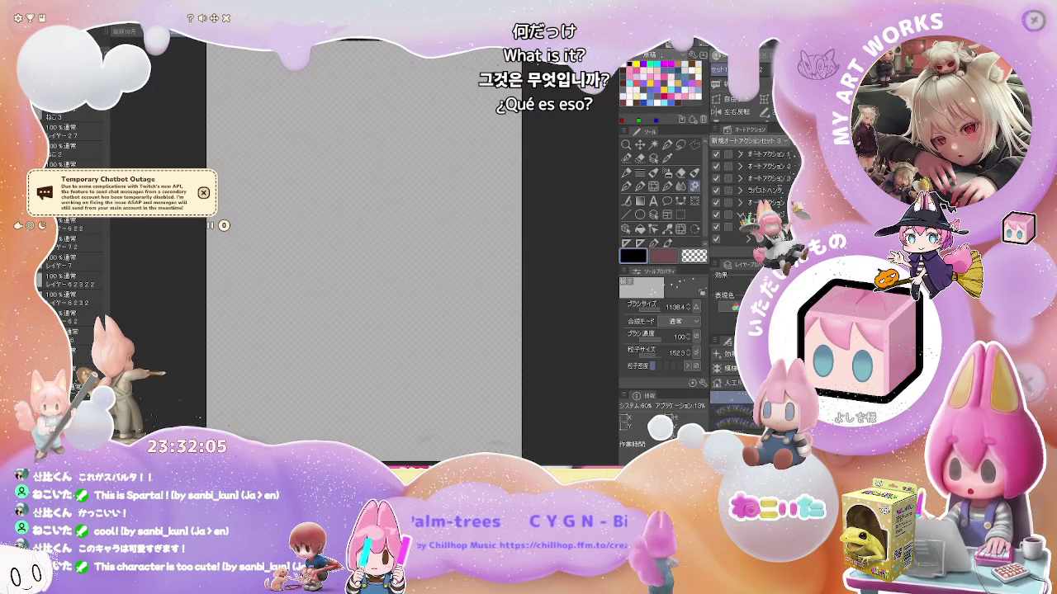
pyautogui.moveTo(283, 176)
pyautogui.mouseDown()
pyautogui.moveTo(306, 243)
pyautogui.moveTo(377, 319)
pyautogui.moveTo(498, 361)
pyautogui.mouseUp()
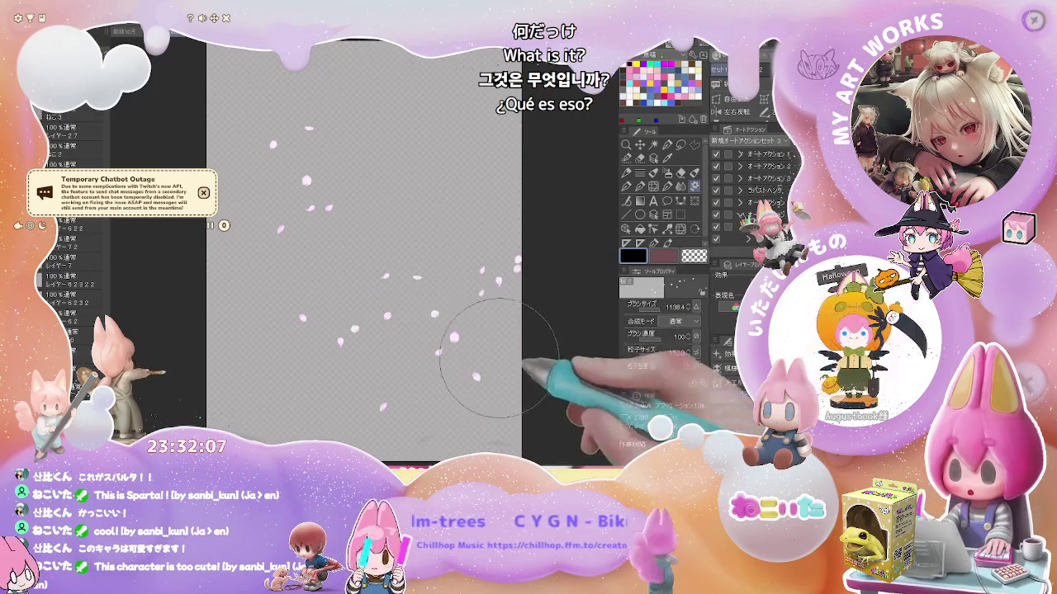
pyautogui.press('Delete')
pyautogui.moveTo(260, 229)
pyautogui.mouseDown()
pyautogui.moveTo(350, 83)
pyautogui.moveTo(283, 370)
pyautogui.moveTo(358, 160)
pyautogui.moveTo(422, 354)
pyautogui.moveTo(355, 148)
pyautogui.mouseUp()
pyautogui.moveTo(248, 206)
pyautogui.mouseDown()
pyautogui.moveTo(432, 138)
pyautogui.moveTo(366, 236)
pyautogui.moveTo(283, 146)
pyautogui.moveTo(420, 137)
pyautogui.moveTo(457, 425)
pyautogui.mouseUp()
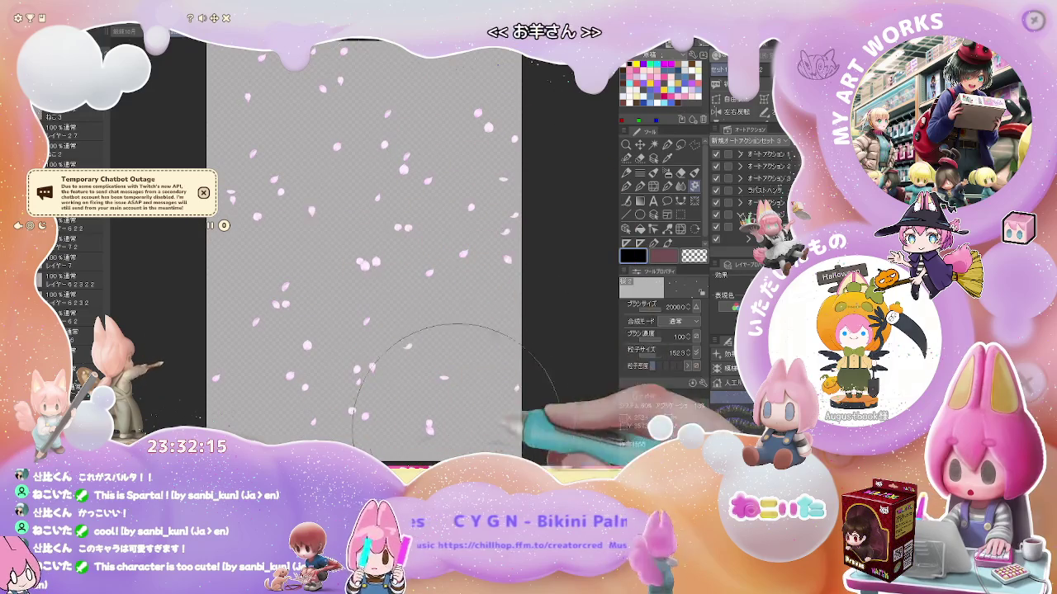
pyautogui.hotkey('ctrl', 'z')
pyautogui.moveTo(242, 147)
pyautogui.mouseDown()
pyautogui.moveTo(355, 363)
pyautogui.moveTo(283, 107)
pyautogui.moveTo(388, 347)
pyautogui.moveTo(290, 301)
pyautogui.moveTo(384, 123)
pyautogui.moveTo(443, 438)
pyautogui.mouseUp()
pyautogui.moveTo(370, 373)
pyautogui.mouseDown()
pyautogui.moveTo(500, 217)
pyautogui.moveTo(471, 90)
pyautogui.moveTo(488, 364)
pyautogui.moveTo(264, 425)
pyautogui.mouseUp()
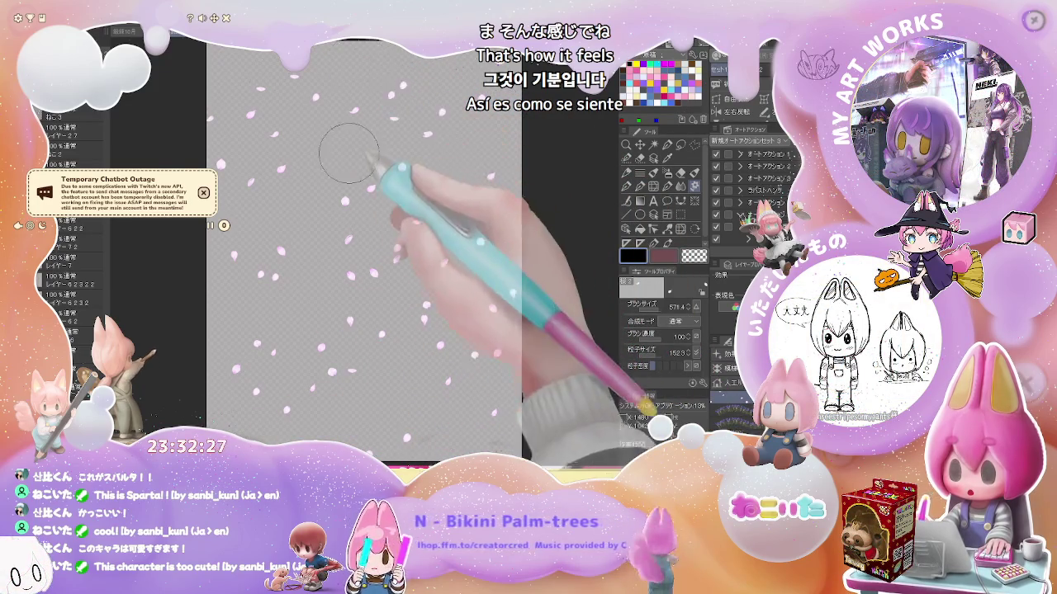
pyautogui.press('[')
pyautogui.press('[')
pyautogui.press('[')
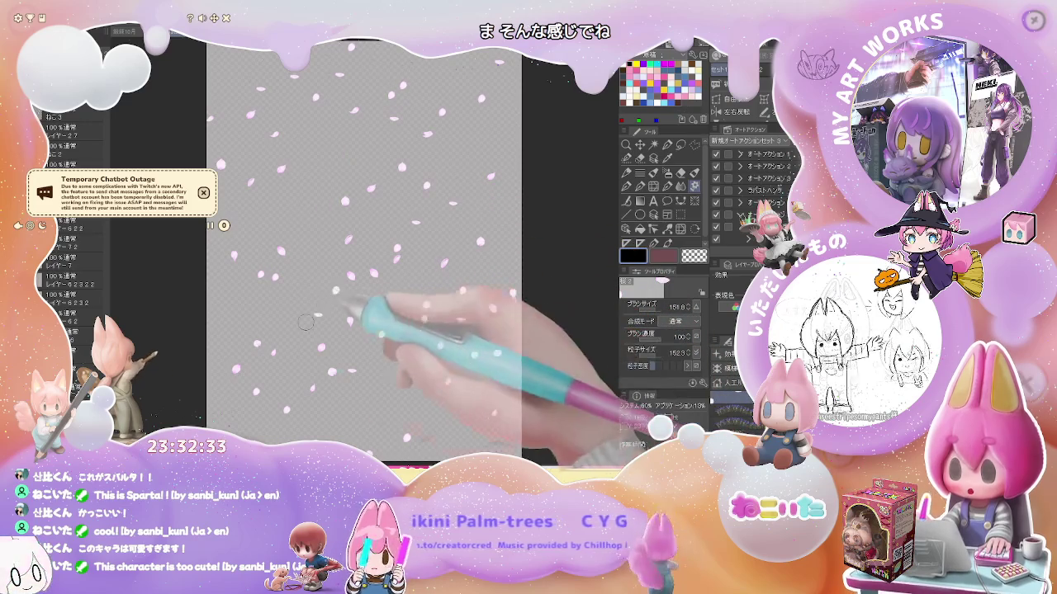
pyautogui.press('Delete')
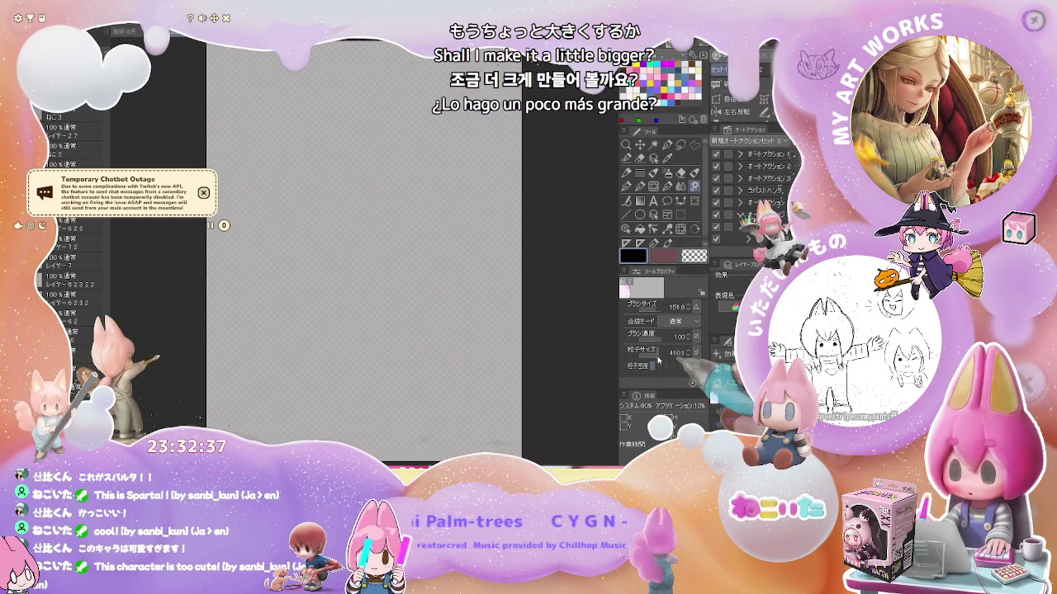
# Raise the petal brush size to 365.5 and scatter petals down the canvas, redoing the right edge.
pyautogui.moveTo(660, 307); pyautogui.dragTo(681, 306)
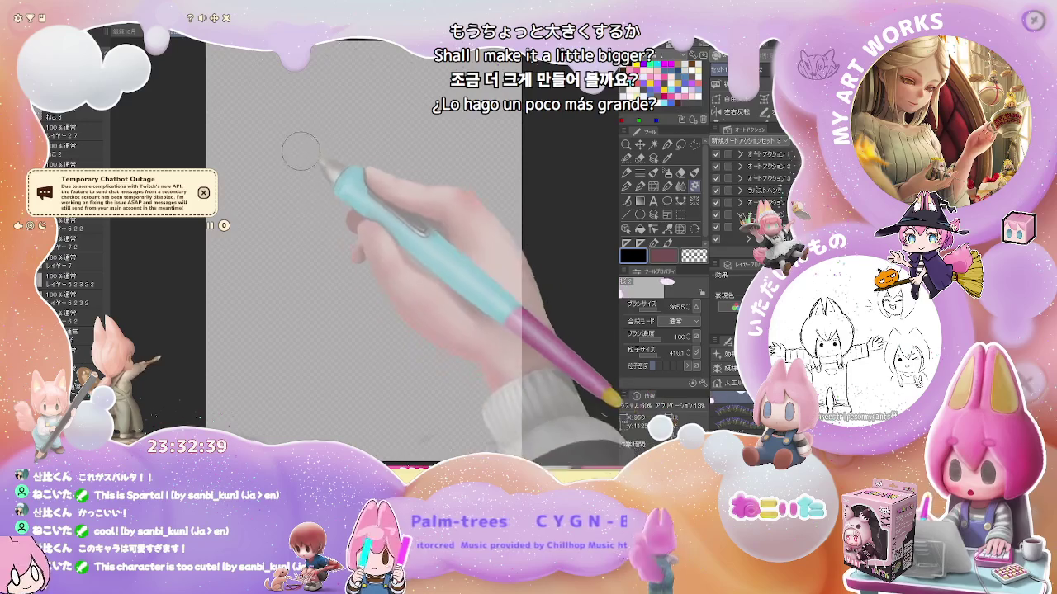
pyautogui.moveTo(300, 151)
pyautogui.mouseDown()
pyautogui.moveTo(360, 406)
pyautogui.moveTo(399, 164)
pyautogui.moveTo(457, 440)
pyautogui.mouseUp()
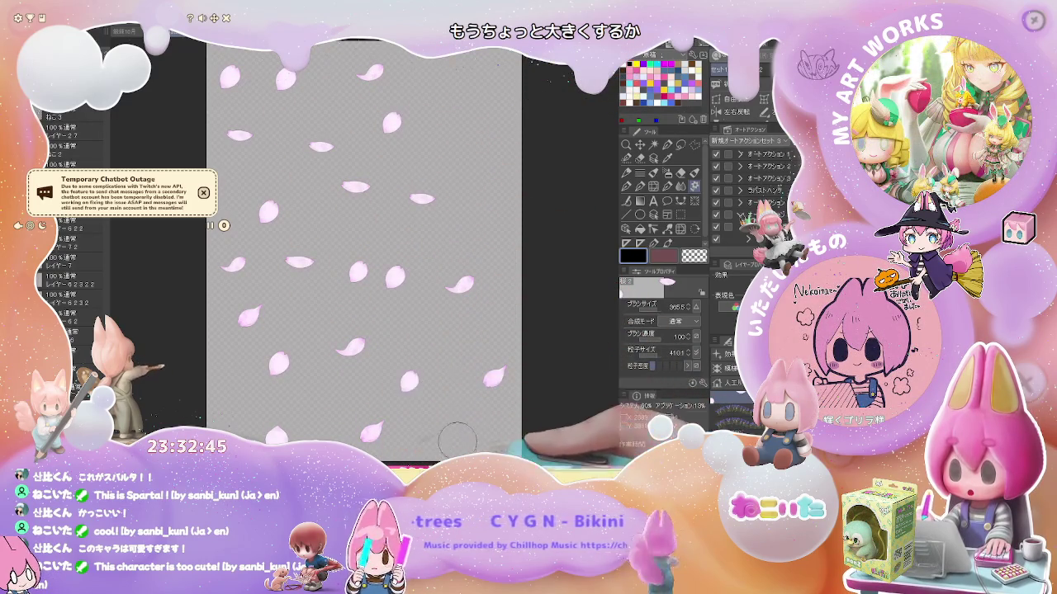
pyautogui.hotkey('ctrl', 'z')
pyautogui.moveTo(401, 247); pyautogui.dragTo(435, 433)
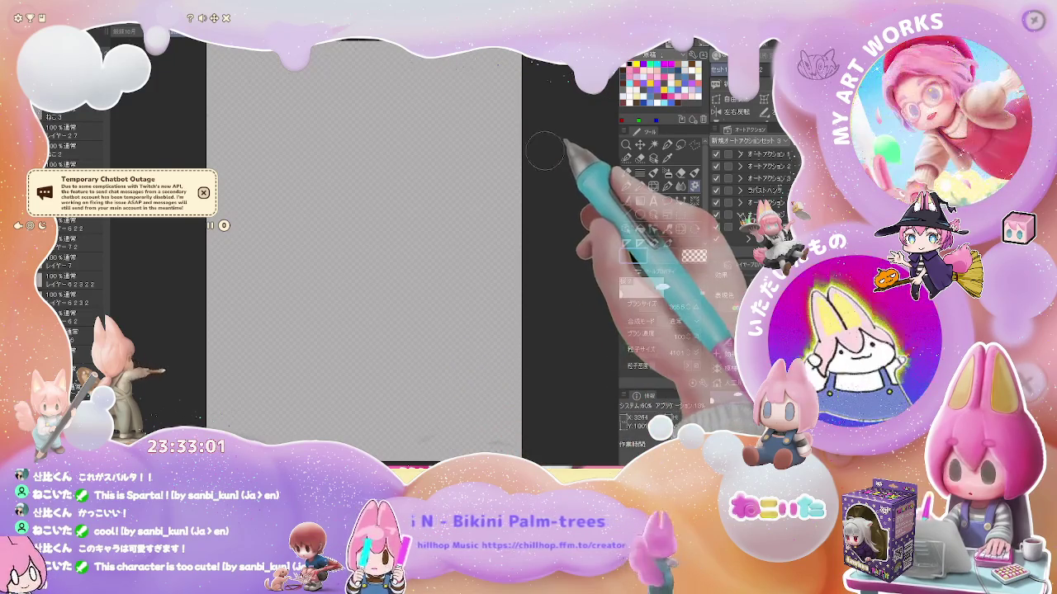
# Scatter more petals across the top, left and right, then clear them and fit the page.
pyautogui.moveTo(302, 86)
pyautogui.mouseDown()
pyautogui.moveTo(366, 401)
pyautogui.moveTo(353, 209)
pyautogui.moveTo(478, 388)
pyautogui.moveTo(424, 224)
pyautogui.moveTo(460, 83)
pyautogui.moveTo(353, 177)
pyautogui.moveTo(483, 272)
pyautogui.moveTo(419, 349)
pyautogui.moveTo(427, 278)
pyautogui.moveTo(479, 189)
pyautogui.moveTo(477, 85)
pyautogui.mouseUp()
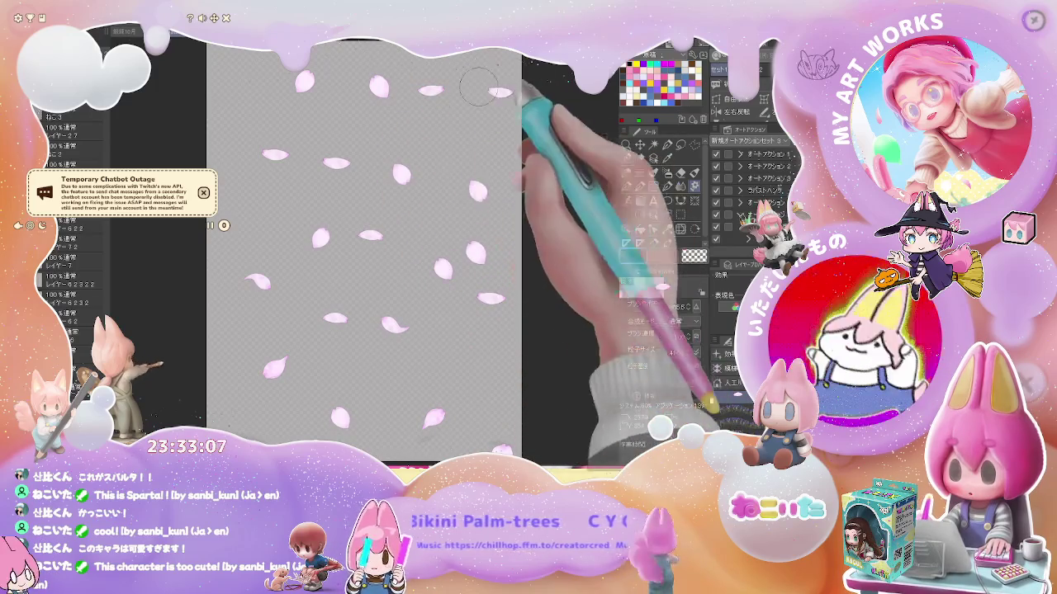
pyautogui.moveTo(272, 231)
pyautogui.mouseDown()
pyautogui.moveTo(261, 109)
pyautogui.moveTo(242, 355)
pyautogui.mouseUp()
pyautogui.moveTo(330, 425)
pyautogui.mouseDown()
pyautogui.moveTo(435, 337)
pyautogui.moveTo(393, 384)
pyautogui.moveTo(430, 161)
pyautogui.moveTo(483, 67)
pyautogui.mouseUp()
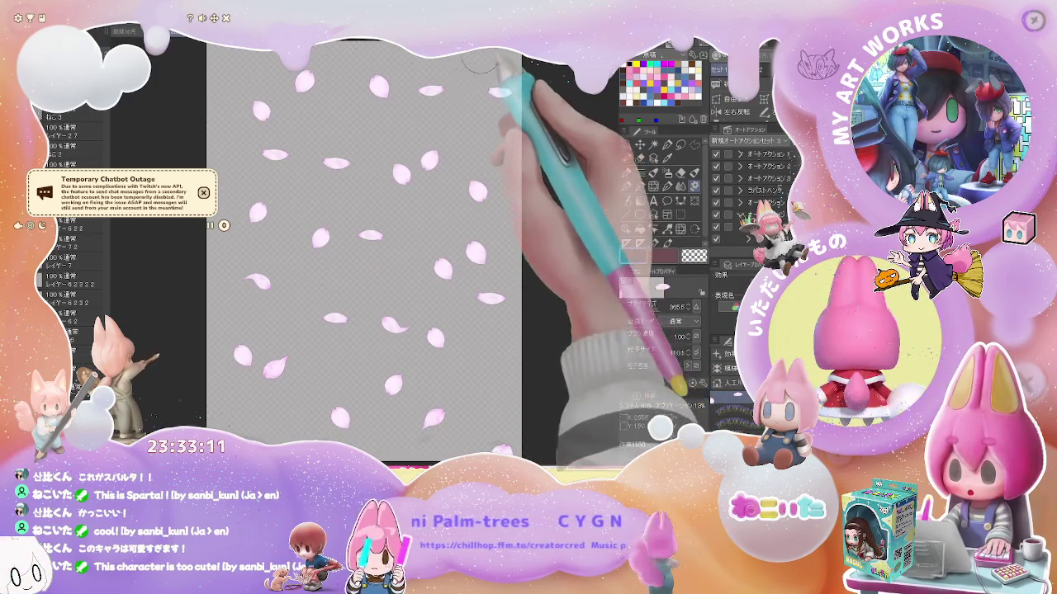
pyautogui.hotkey('ctrl', '-')
pyautogui.press('Delete')
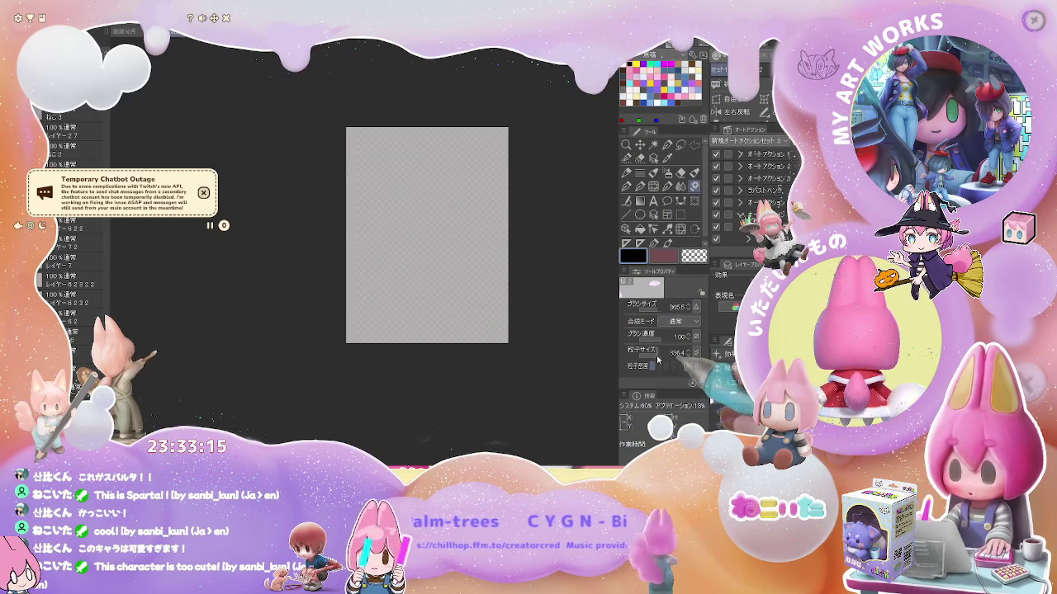
# Scatter small pink petals from top to bottom, filling the upper and right areas.
pyautogui.moveTo(382, 145)
pyautogui.mouseDown()
pyautogui.moveTo(385, 232)
pyautogui.moveTo(432, 306)
pyautogui.moveTo(404, 325)
pyautogui.mouseUp()
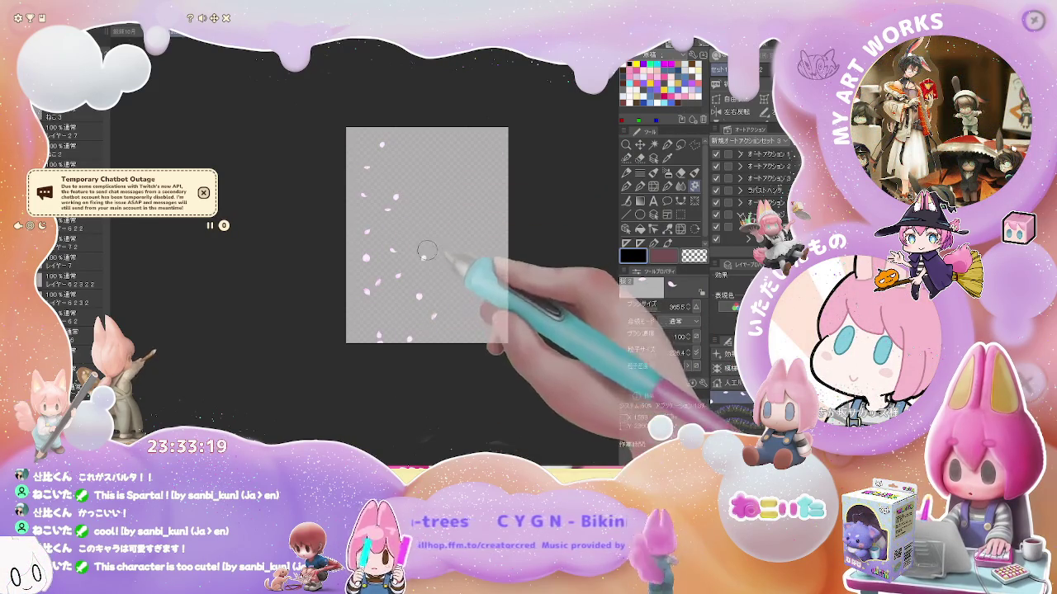
pyautogui.moveTo(403, 146)
pyautogui.mouseDown()
pyautogui.moveTo(459, 177)
pyautogui.moveTo(478, 298)
pyautogui.mouseUp()
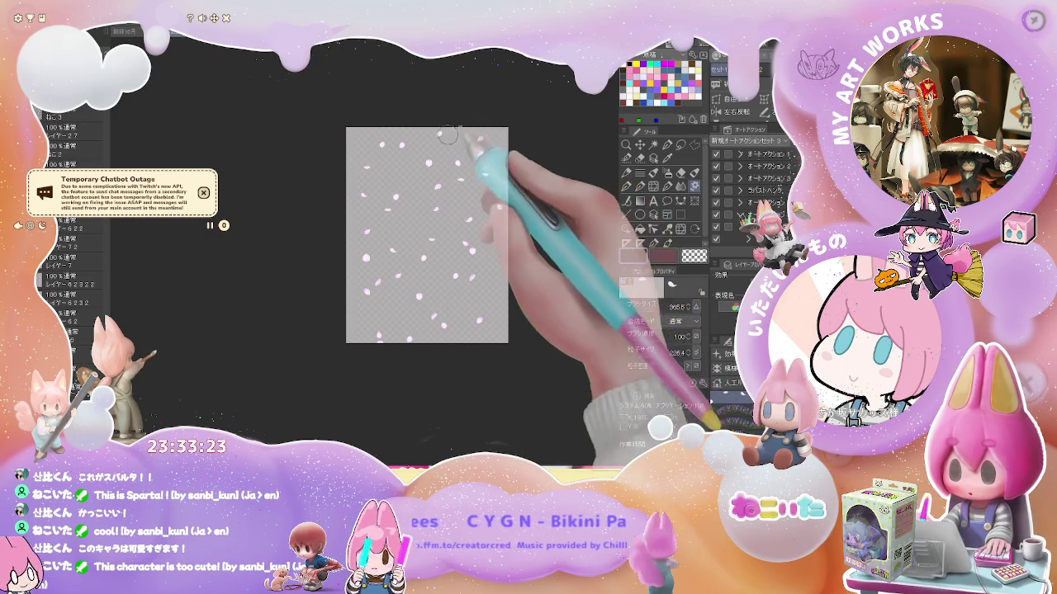
pyautogui.moveTo(480, 136); pyautogui.dragTo(459, 146)
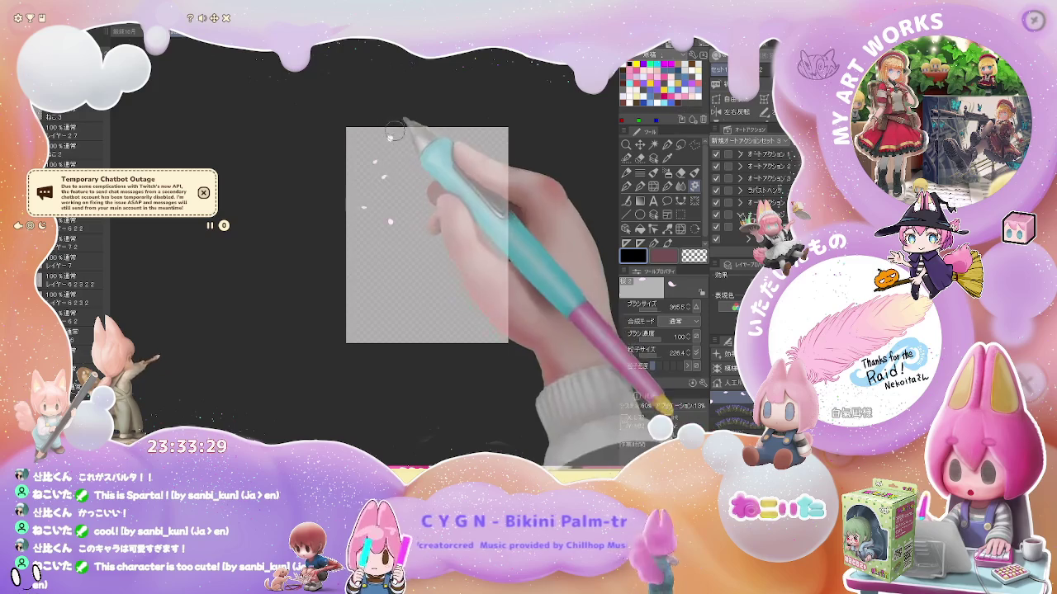
pyautogui.moveTo(449, 141); pyautogui.dragTo(424, 342)
pyautogui.moveTo(427, 180); pyautogui.dragTo(457, 319)
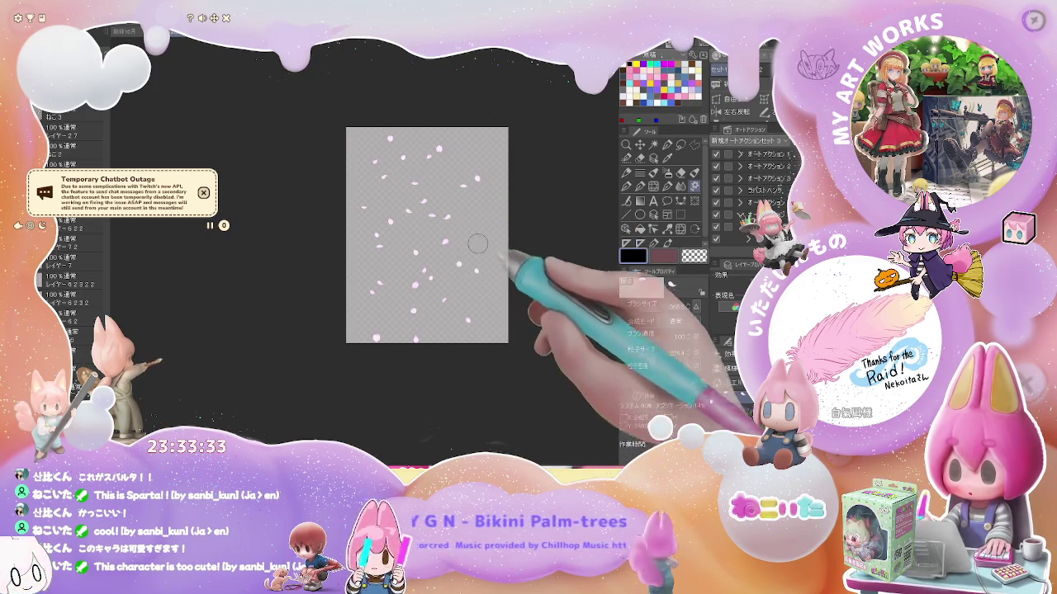
# Zoom in and stamp a few larger petals near the top and upper right.
pyautogui.scroll(3, 477, 242)
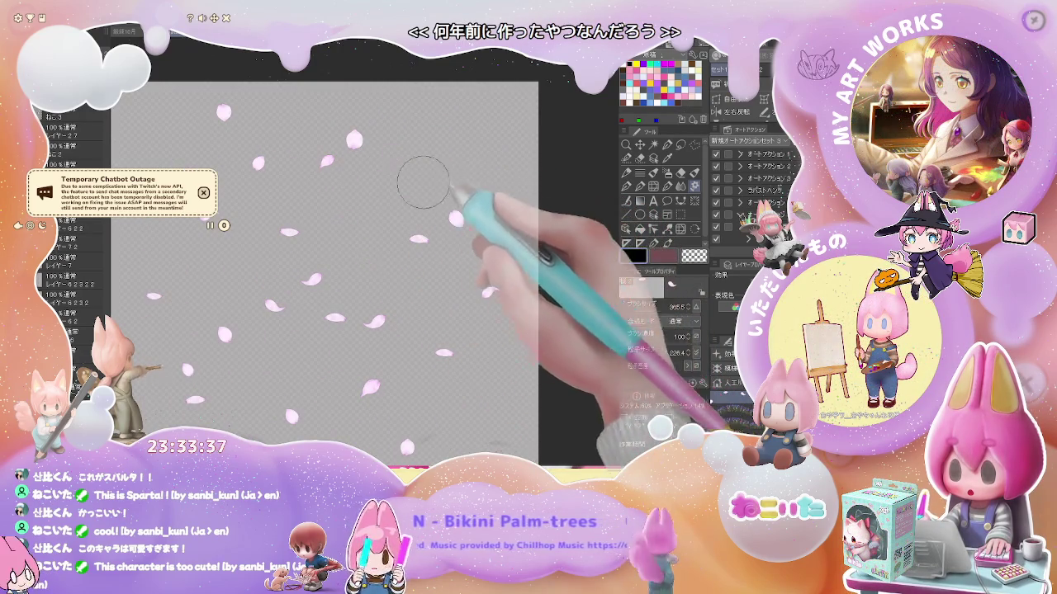
pyautogui.click(371, 180)
pyautogui.click(517, 206)
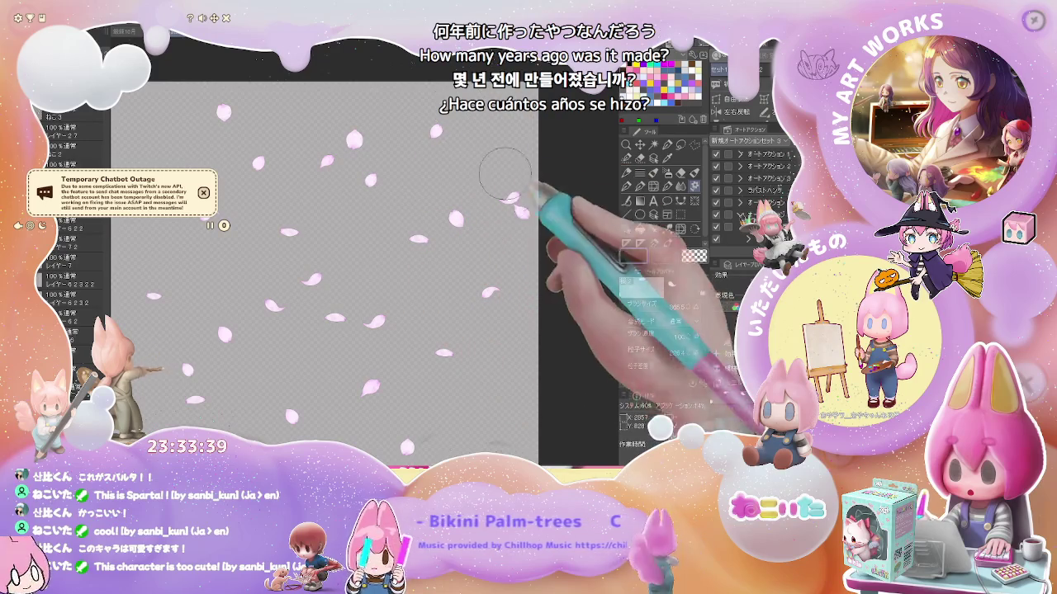
pyautogui.click(495, 125)
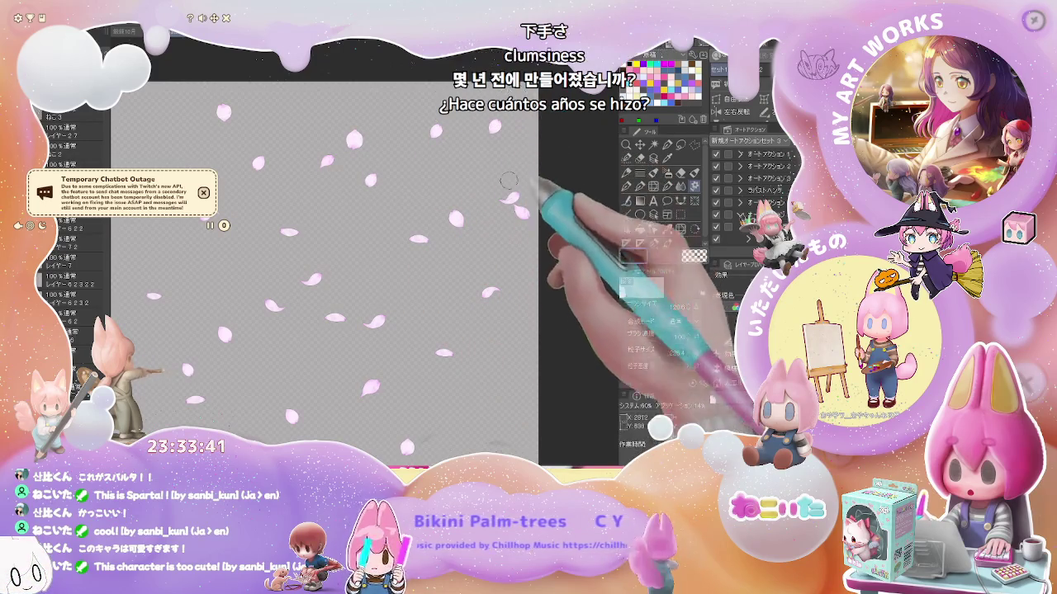
# Pan over the page and add petals near the top and on the right side.
pyautogui.scroll(-1, 477, 330)
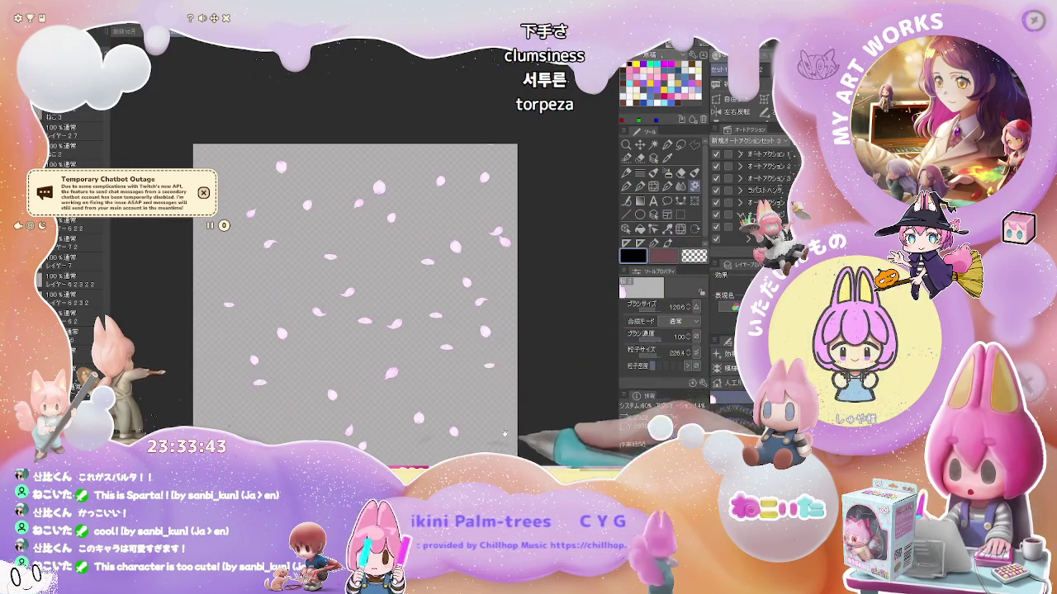
pyautogui.moveTo(477, 330); pyautogui.dragTo(453, 219)
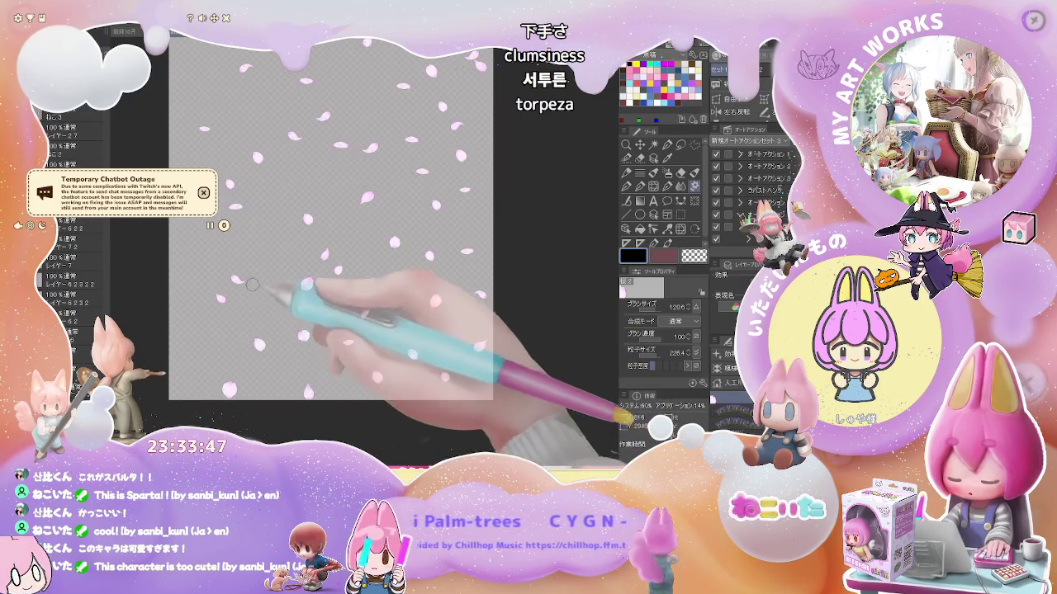
pyautogui.moveTo(222, 123); pyautogui.dragTo(228, 194)
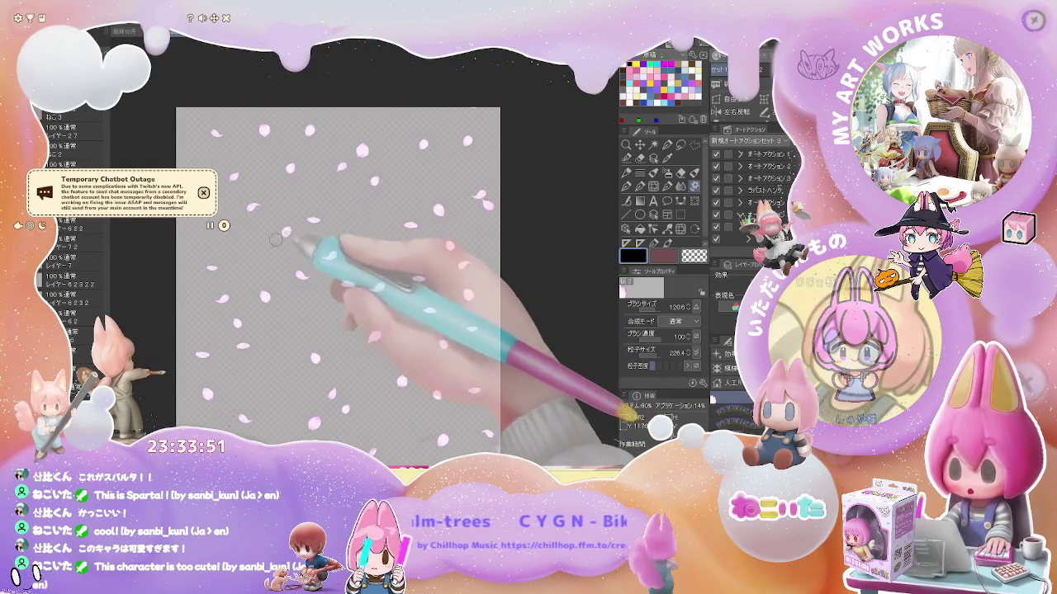
pyautogui.click(309, 129)
pyautogui.click(483, 200)
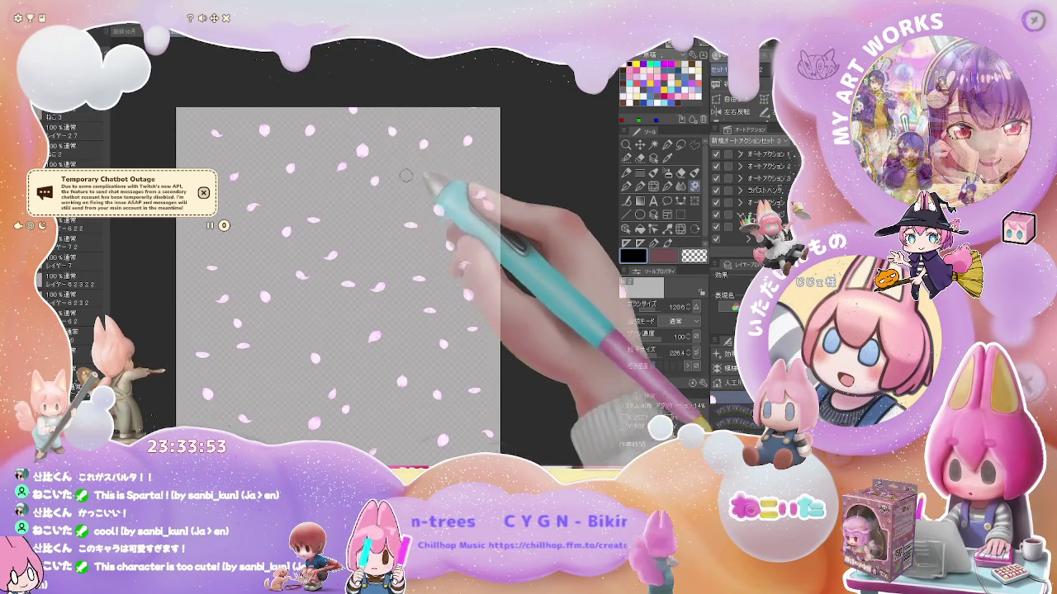
# Inspect the lower petals, then clear the trial petals and view the whole page.
pyautogui.moveTo(347, 388); pyautogui.dragTo(368, 341)
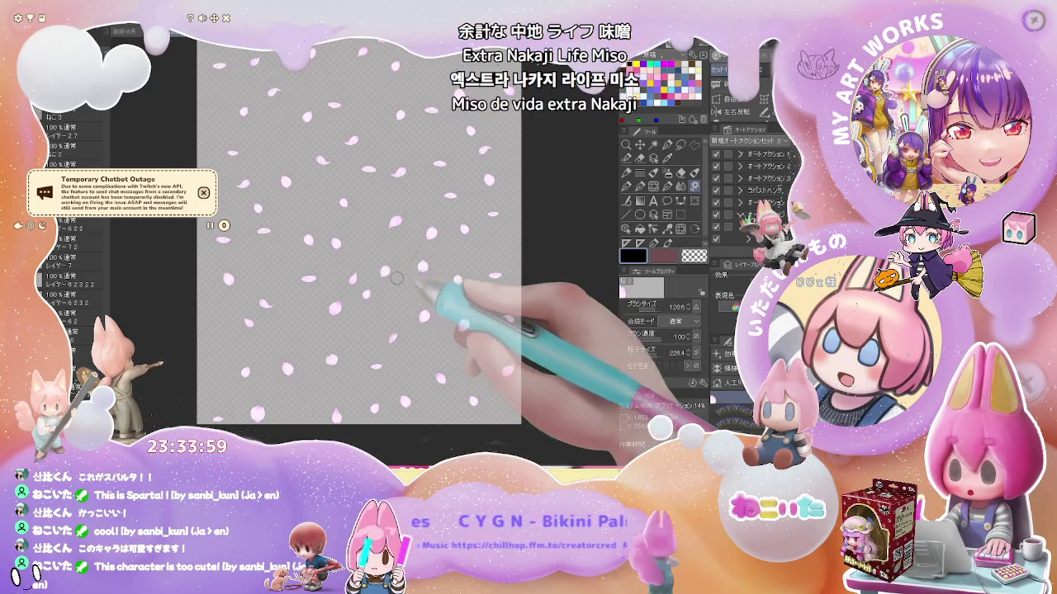
pyautogui.moveTo(397, 278); pyautogui.dragTo(383, 327)
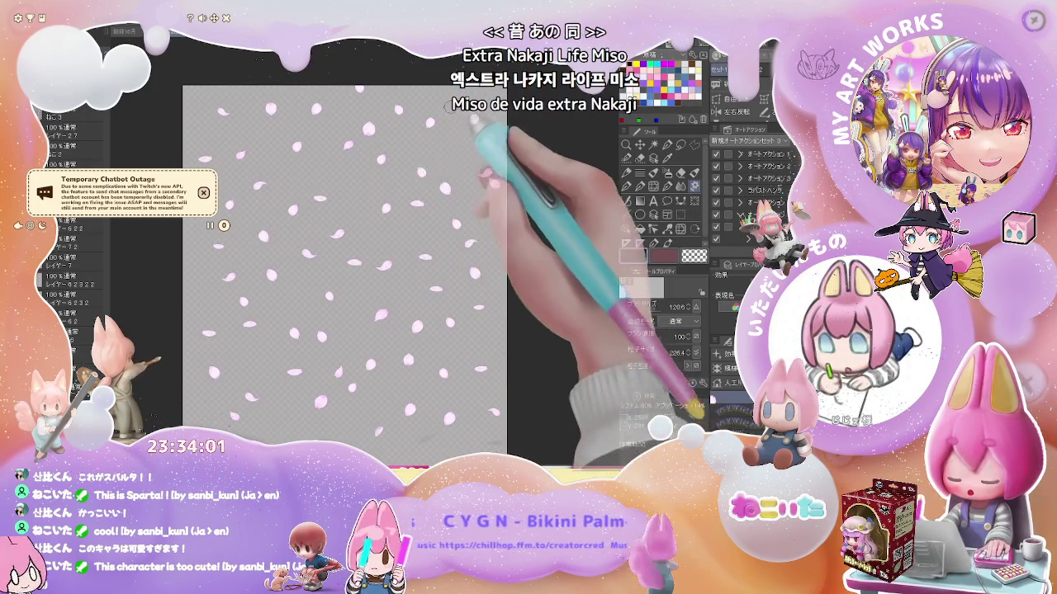
pyautogui.hotkey('ctrl', '-')
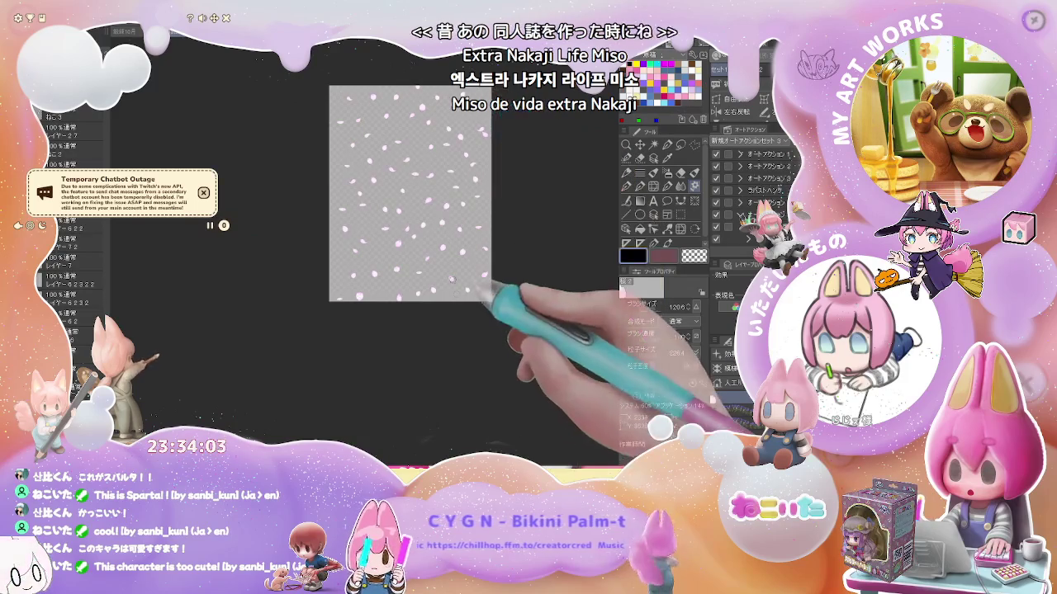
pyautogui.hotkey('ctrl', '+')
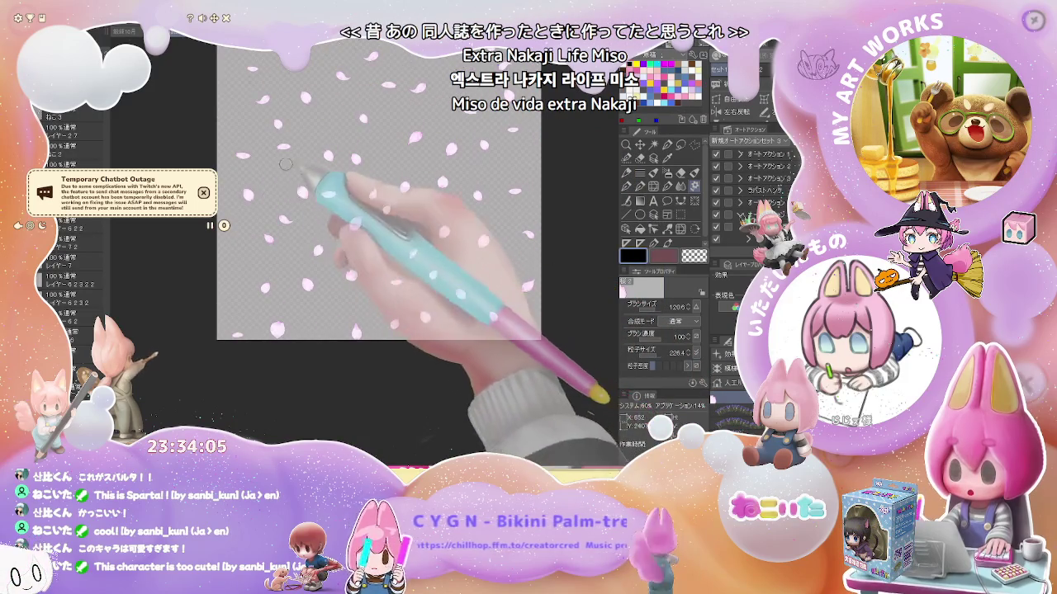
pyautogui.moveTo(321, 245); pyautogui.dragTo(284, 338)
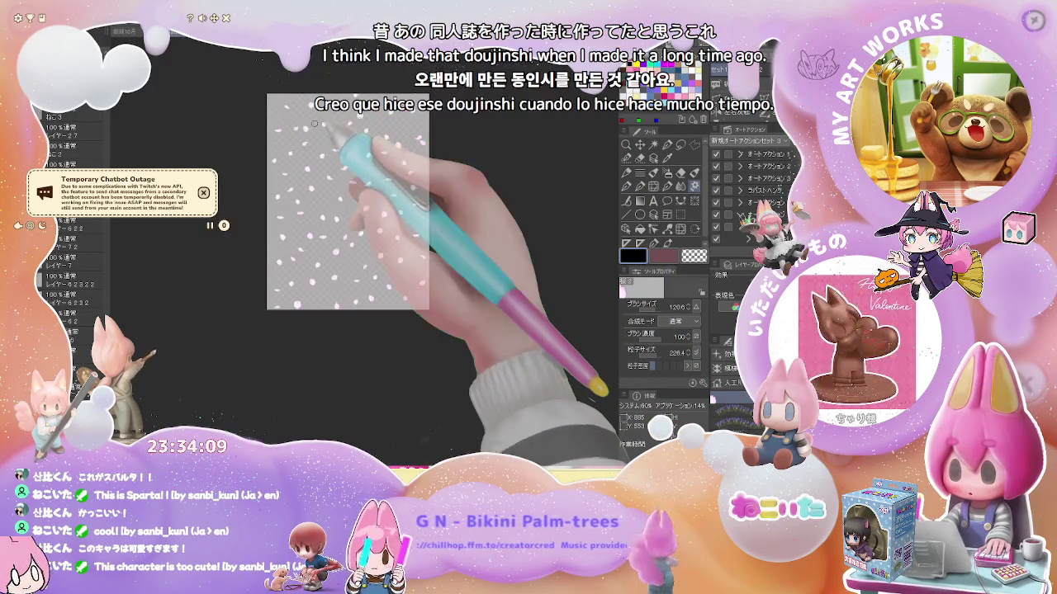
pyautogui.moveTo(353, 275); pyautogui.dragTo(299, 287)
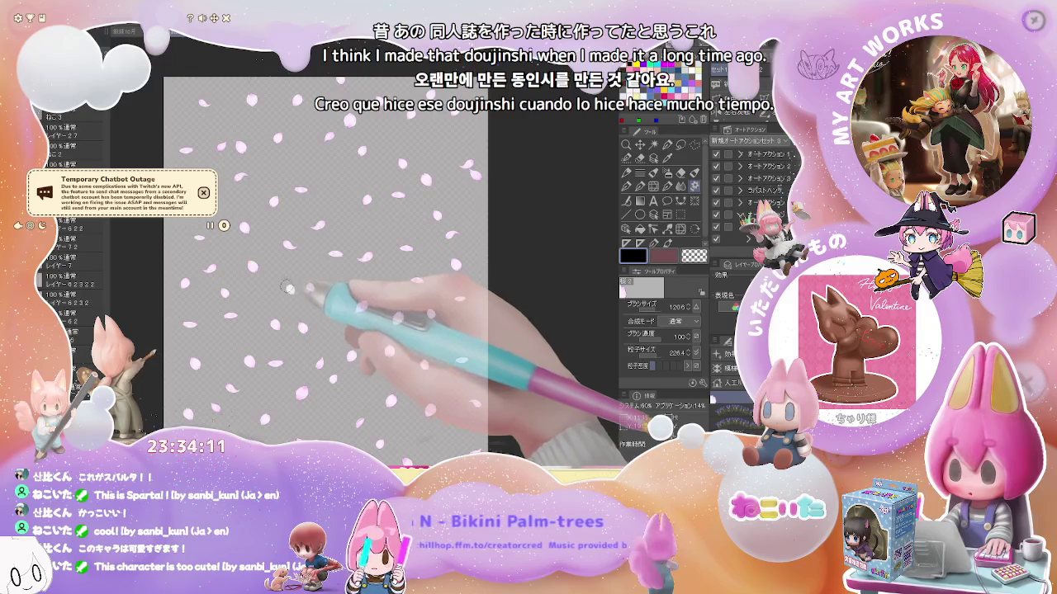
pyautogui.hotkey('ctrl', '-')
pyautogui.hotkey('ctrl', '-')
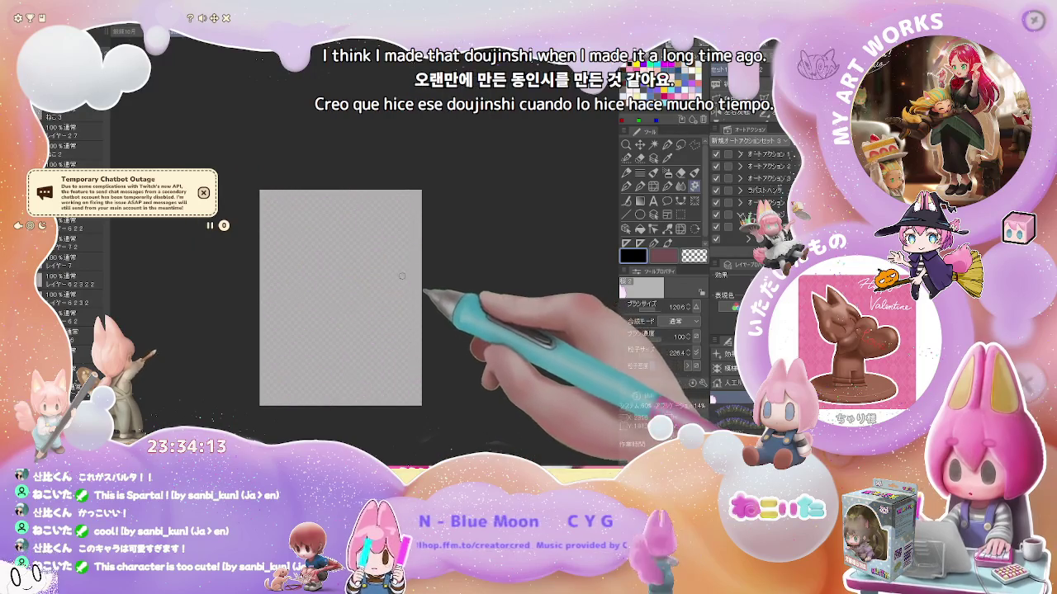
# Scatter pale pink petals over the page, re-scattering to try different density and petal sizes.
pyautogui.moveTo(302, 222)
pyautogui.mouseDown()
pyautogui.moveTo(401, 377)
pyautogui.moveTo(366, 217)
pyautogui.moveTo(403, 217)
pyautogui.moveTo(388, 401)
pyautogui.moveTo(346, 369)
pyautogui.mouseUp()
pyautogui.moveTo(407, 251); pyautogui.dragTo(323, 292)
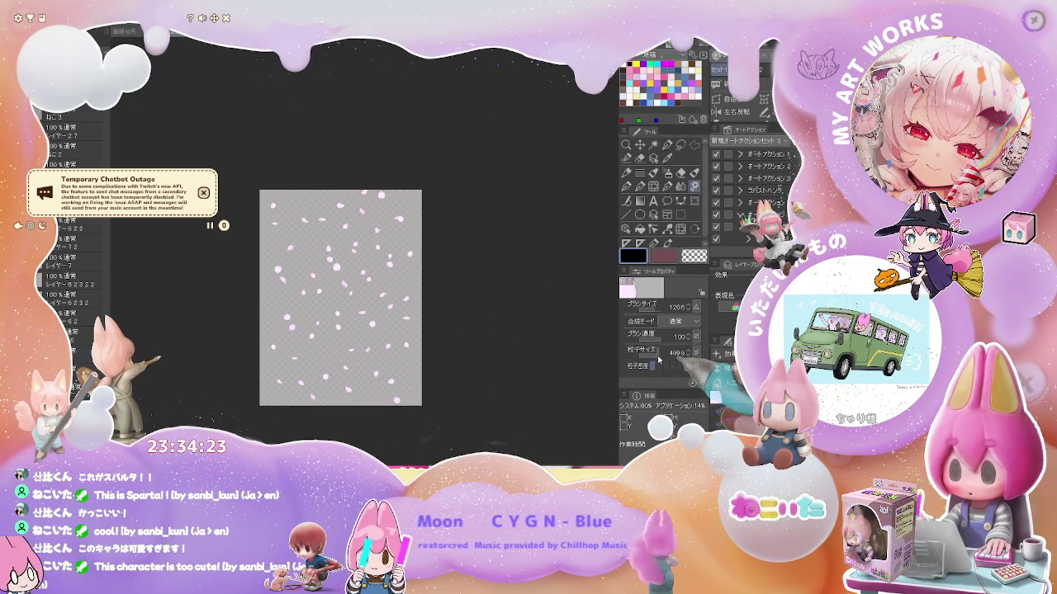
pyautogui.moveTo(401, 283)
pyautogui.mouseDown()
pyautogui.moveTo(353, 213)
pyautogui.moveTo(328, 365)
pyautogui.mouseUp()
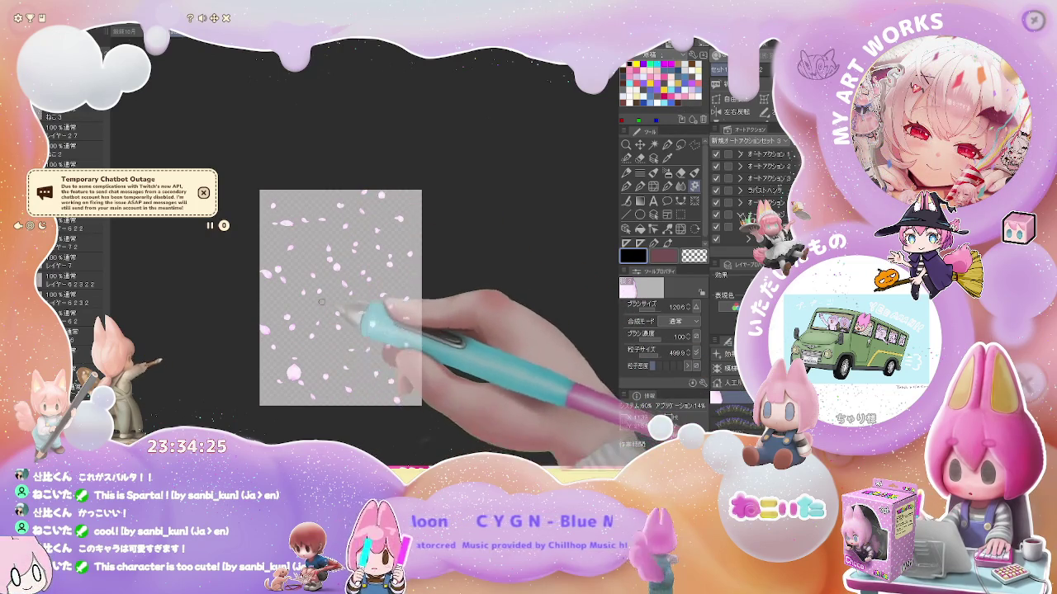
pyautogui.moveTo(321, 303); pyautogui.dragTo(280, 214)
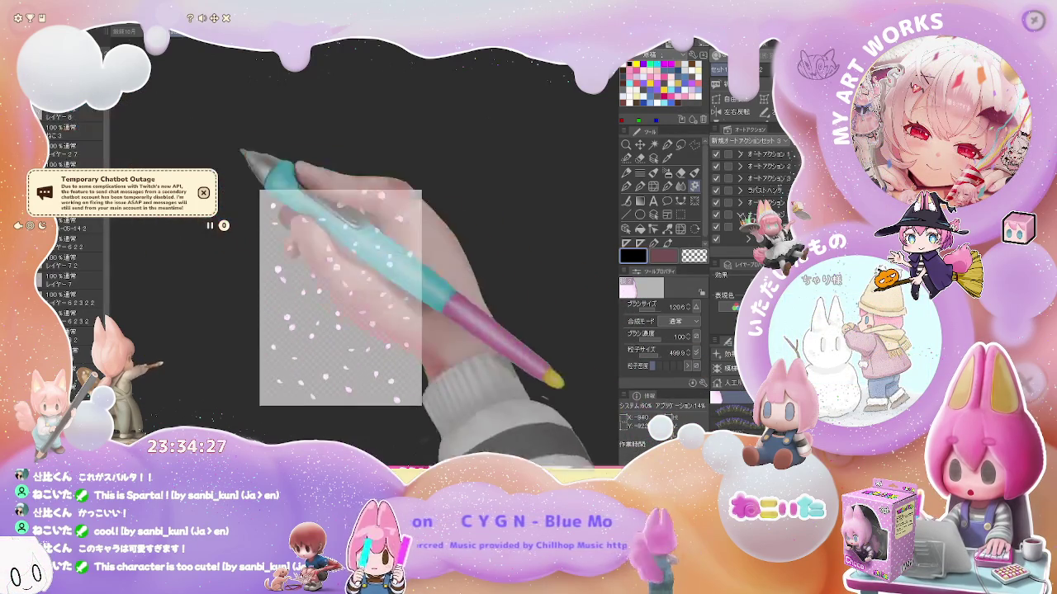
pyautogui.moveTo(377, 212)
pyautogui.mouseDown()
pyautogui.moveTo(320, 353)
pyautogui.moveTo(353, 353)
pyautogui.mouseUp()
pyautogui.moveTo(436, 236); pyautogui.dragTo(317, 283)
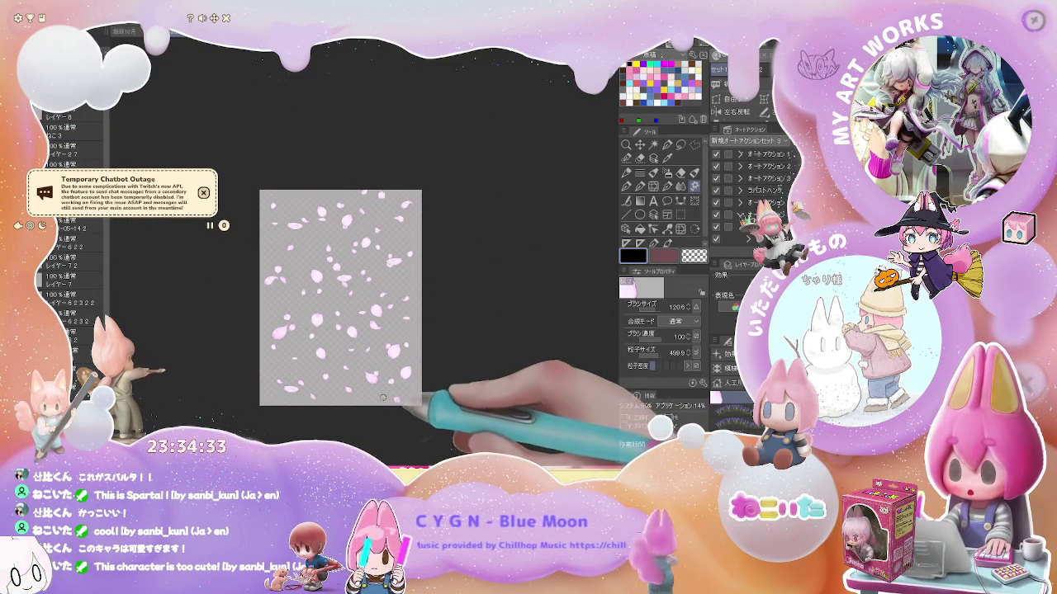
# Add more, larger petals toward the lower right and zoom to check the scatter.
pyautogui.scroll(2, 382, 397)
pyautogui.scroll(-2, 377, 403)
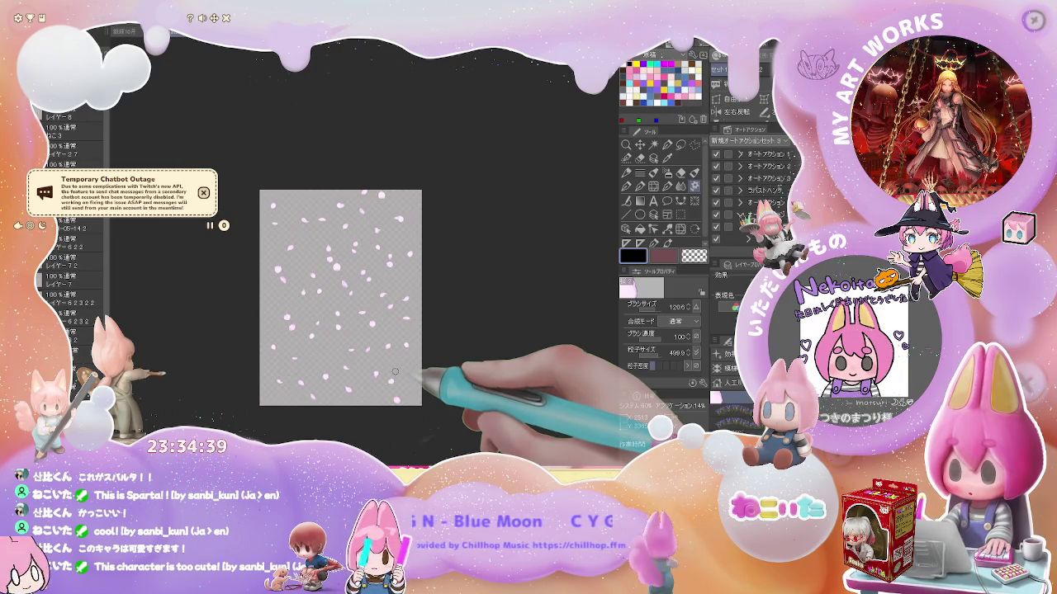
pyautogui.moveTo(395, 372)
pyautogui.mouseDown()
pyautogui.moveTo(355, 306)
pyautogui.moveTo(389, 378)
pyautogui.mouseUp()
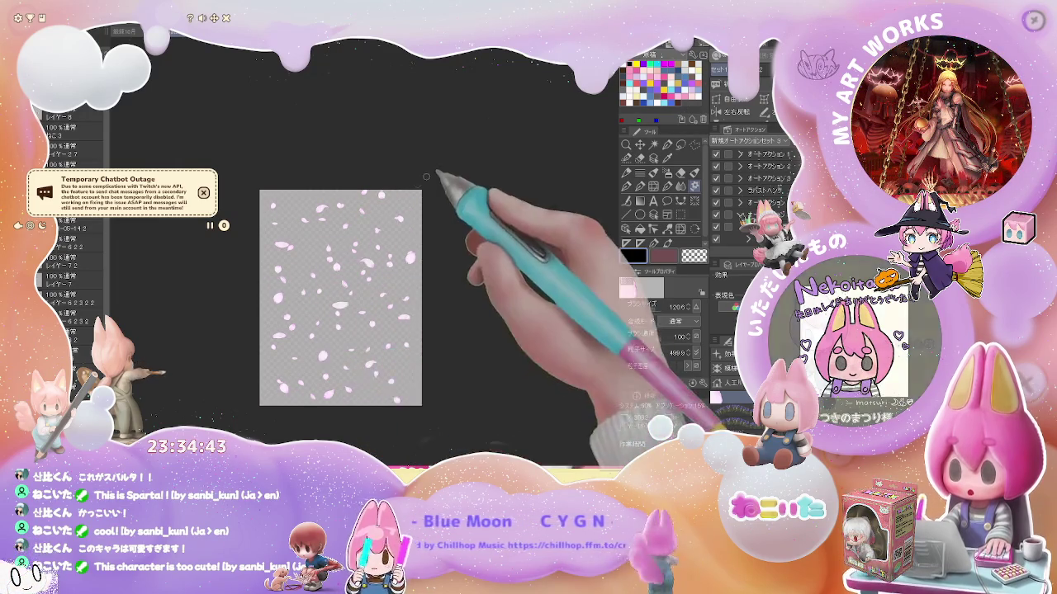
pyautogui.moveTo(337, 247); pyautogui.dragTo(382, 361)
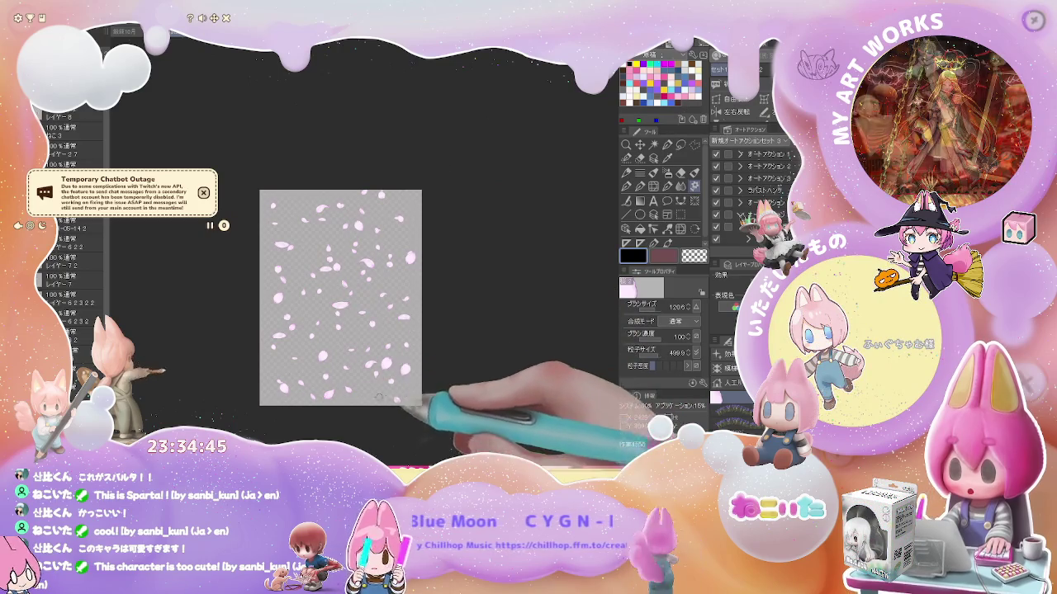
pyautogui.scroll(2, 430, 285)
pyautogui.scroll(-2, 433, 288)
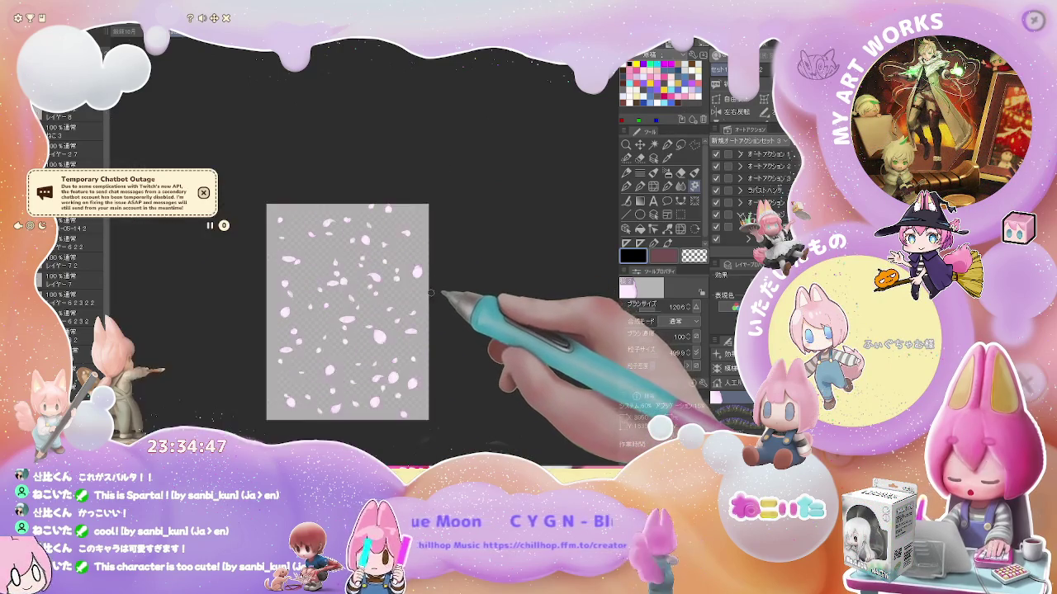
pyautogui.scroll(2, 445, 299)
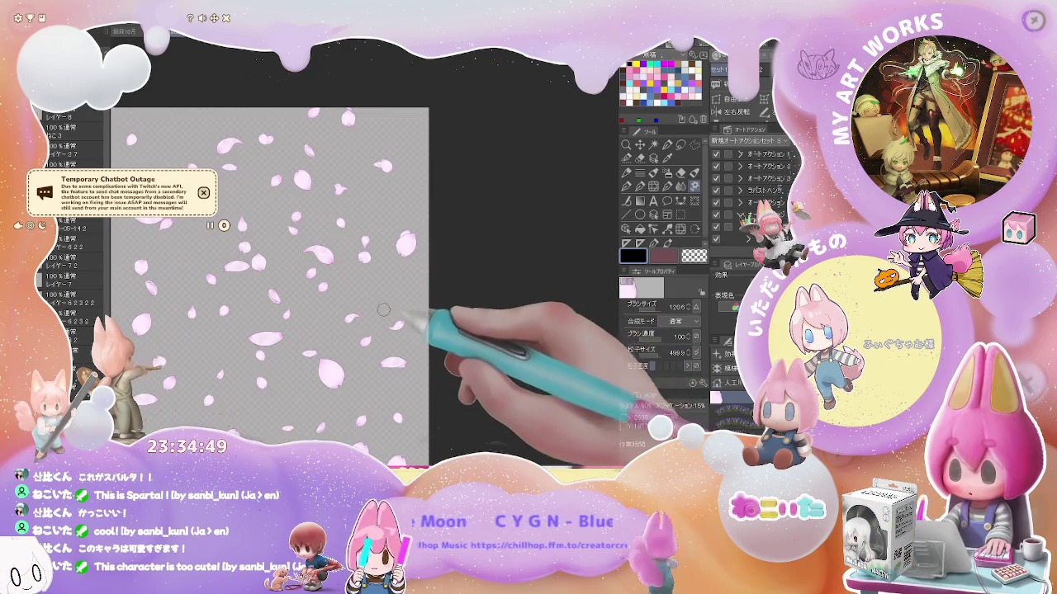
pyautogui.scroll(-2, 403, 256)
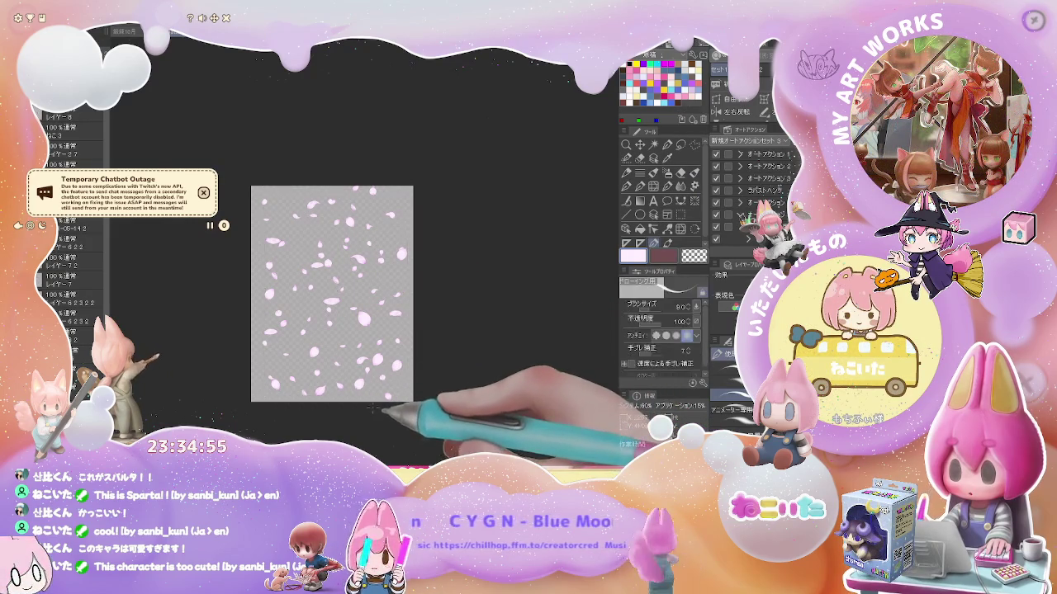
pyautogui.hotkey('alt', 'BackSpace')
pyautogui.hotkey('ctrl', 'z')
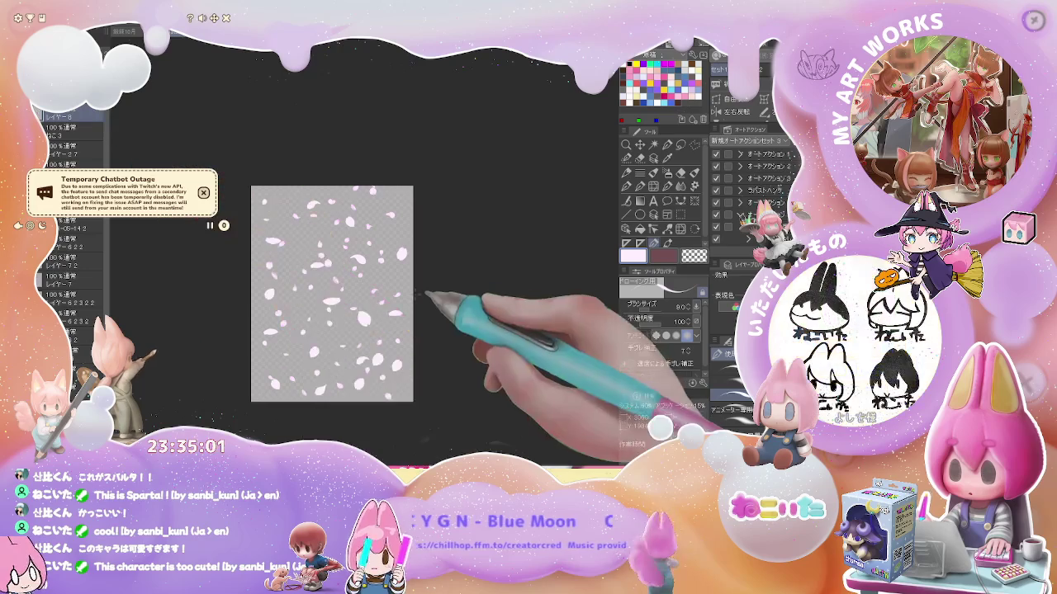
pyautogui.hotkey('alt', 'BackSpace')
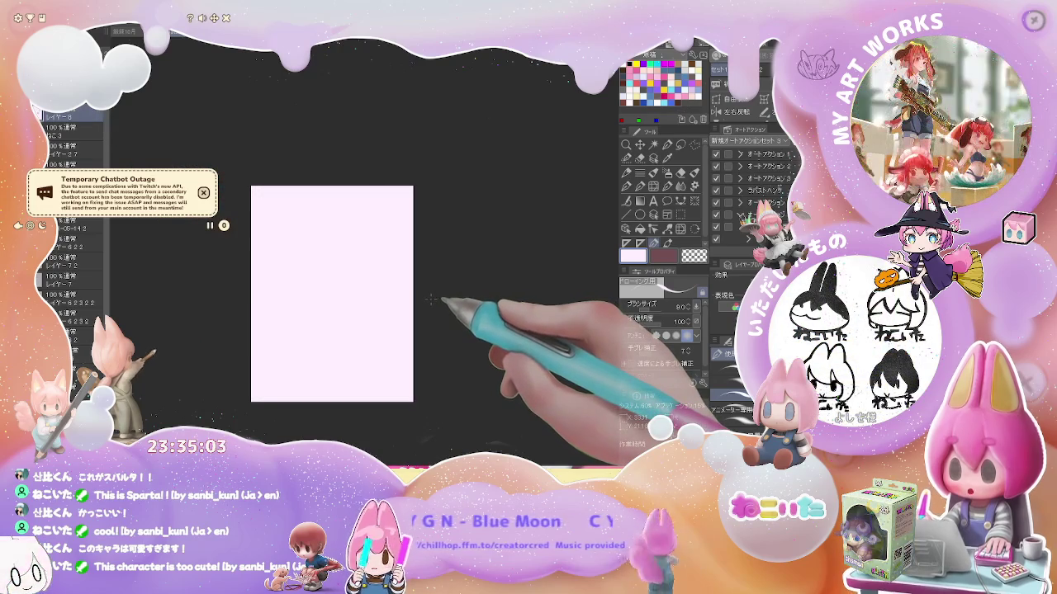
pyautogui.hotkey('ctrl', 'z')
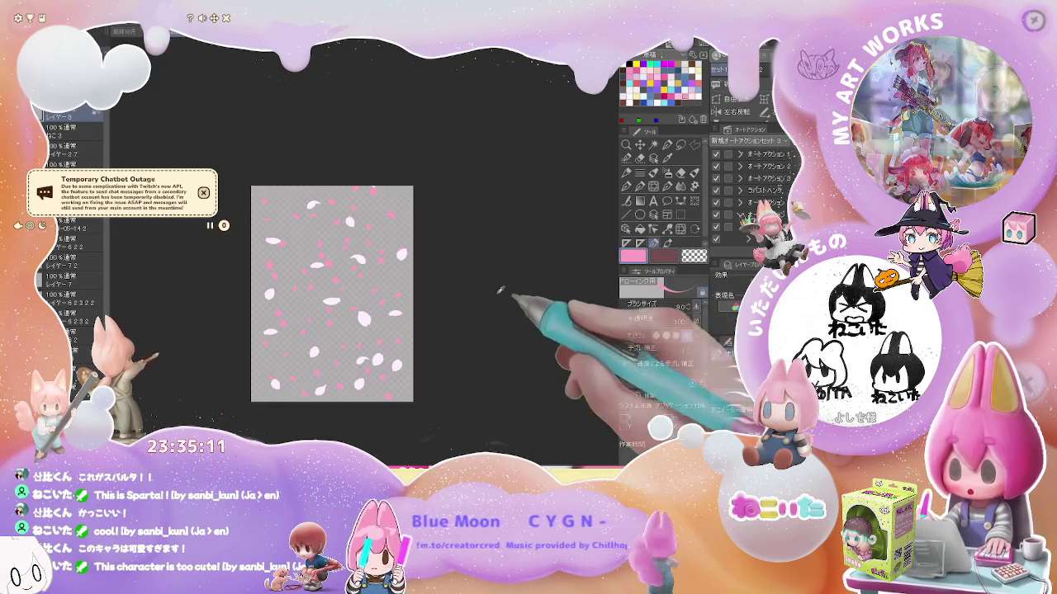
pyautogui.hotkey('ctrl', 'z')
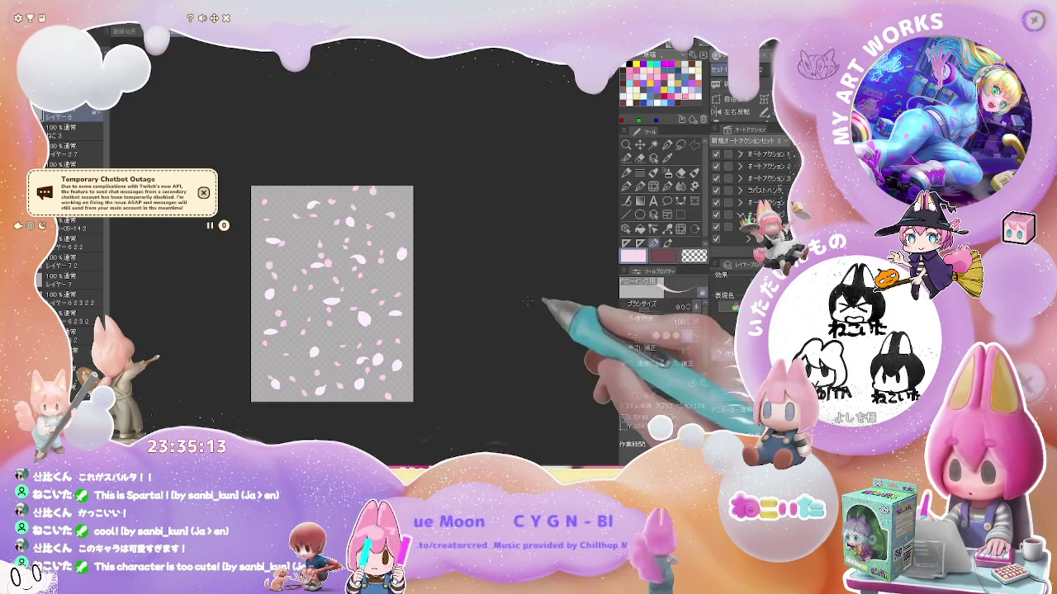
# Zoom in on the petals and undo the last batch of large petals.
pyautogui.scroll(3, 352, 302)
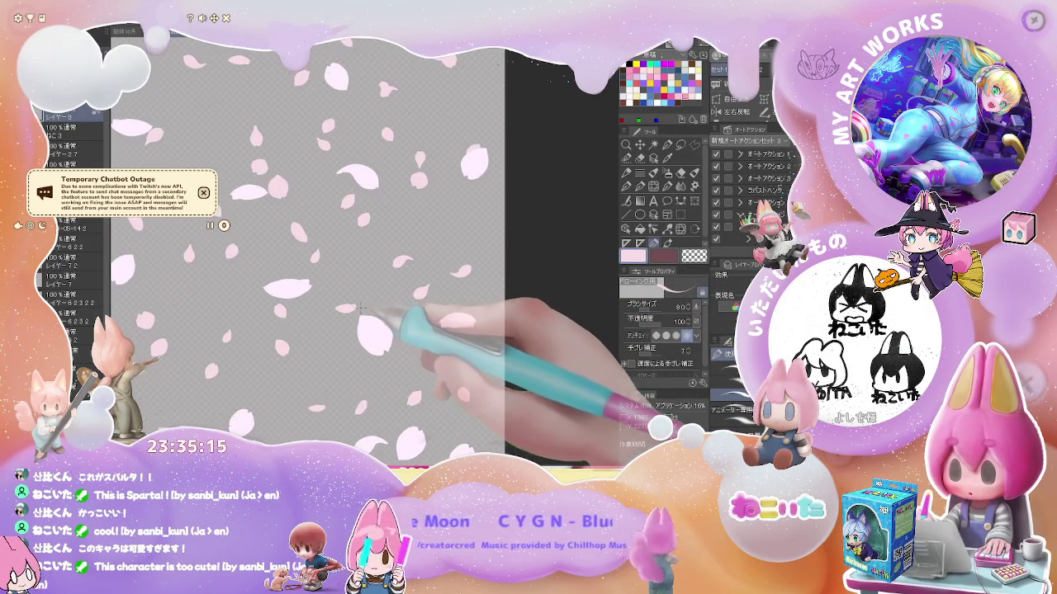
pyautogui.scroll(-1, 360, 307)
pyautogui.scroll(1, 394, 331)
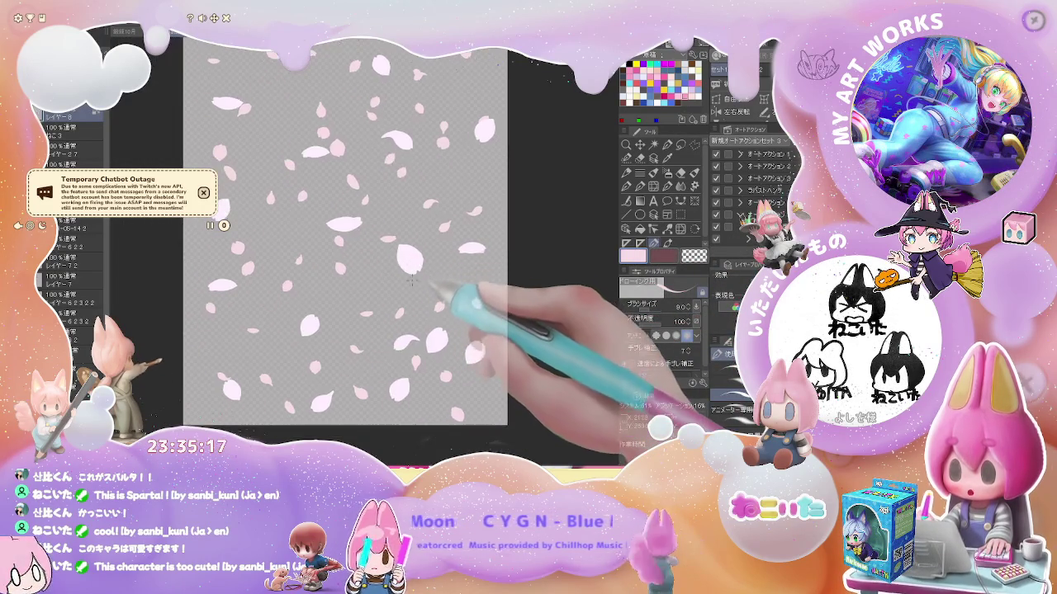
pyautogui.scroll(-3, 405, 314)
pyautogui.scroll(1, 409, 297)
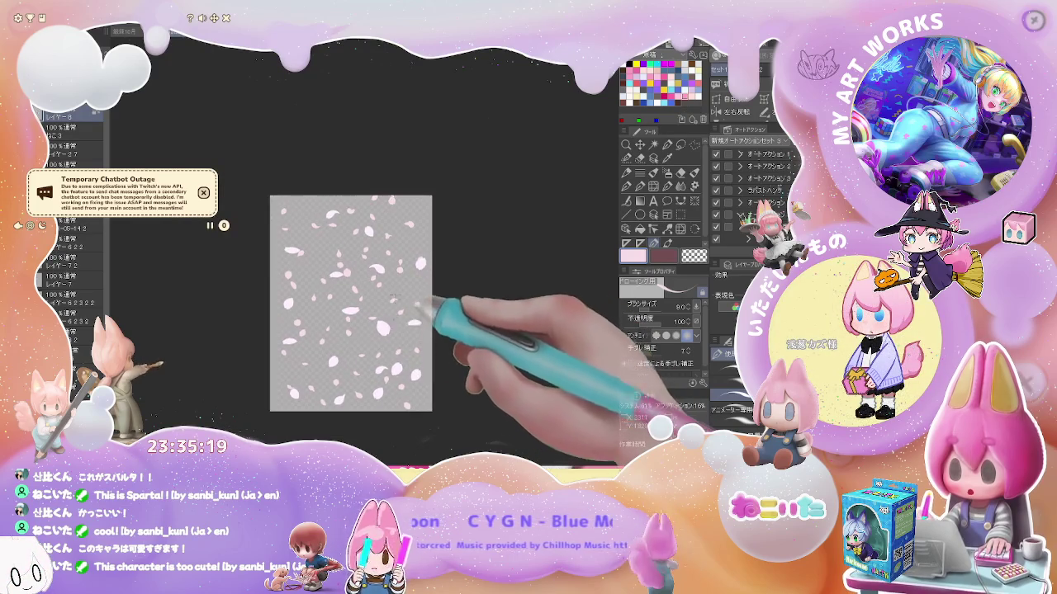
pyautogui.scroll(1, 401, 294)
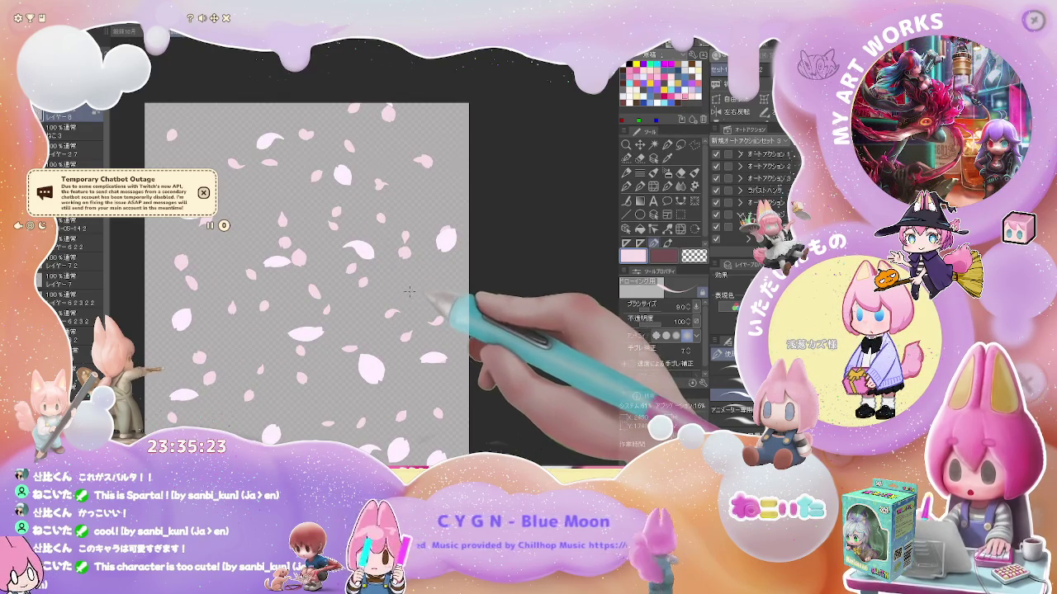
pyautogui.hotkey('ctrl', 'z')
pyautogui.moveTo(420, 347)
pyautogui.mouseDown()
pyautogui.moveTo(401, 241)
pyautogui.moveTo(388, 304)
pyautogui.mouseUp()
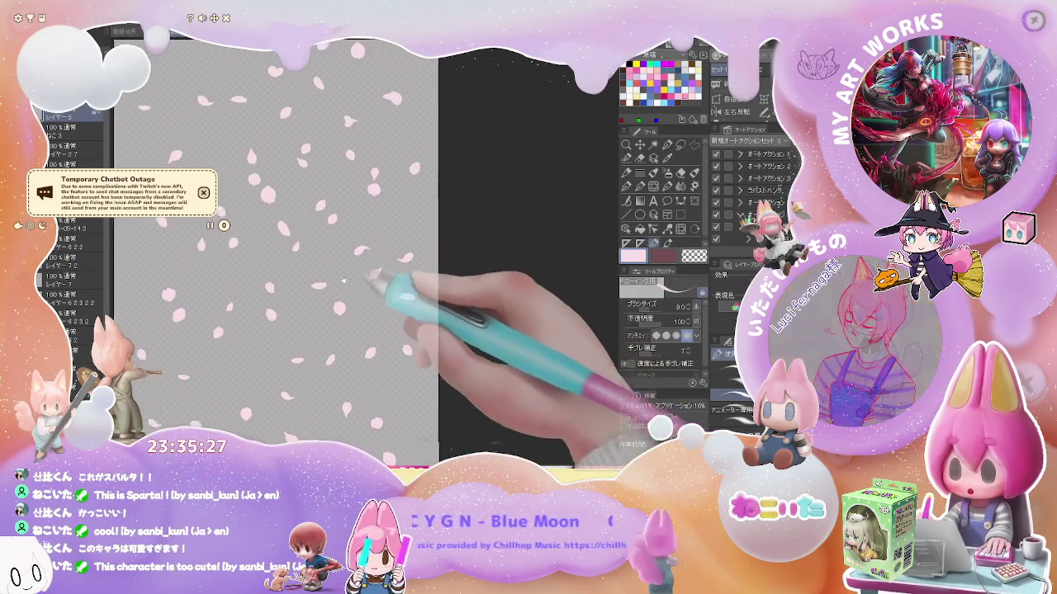
pyautogui.click(640, 201)
# Drag a brown-to-white gradient across the petals, then undo it.
pyautogui.moveTo(257, 128)
pyautogui.mouseDown()
pyautogui.moveTo(245, 399)
pyautogui.moveTo(263, 408)
pyautogui.mouseUp()
pyautogui.moveTo(468, 445); pyautogui.dragTo(462, 347)
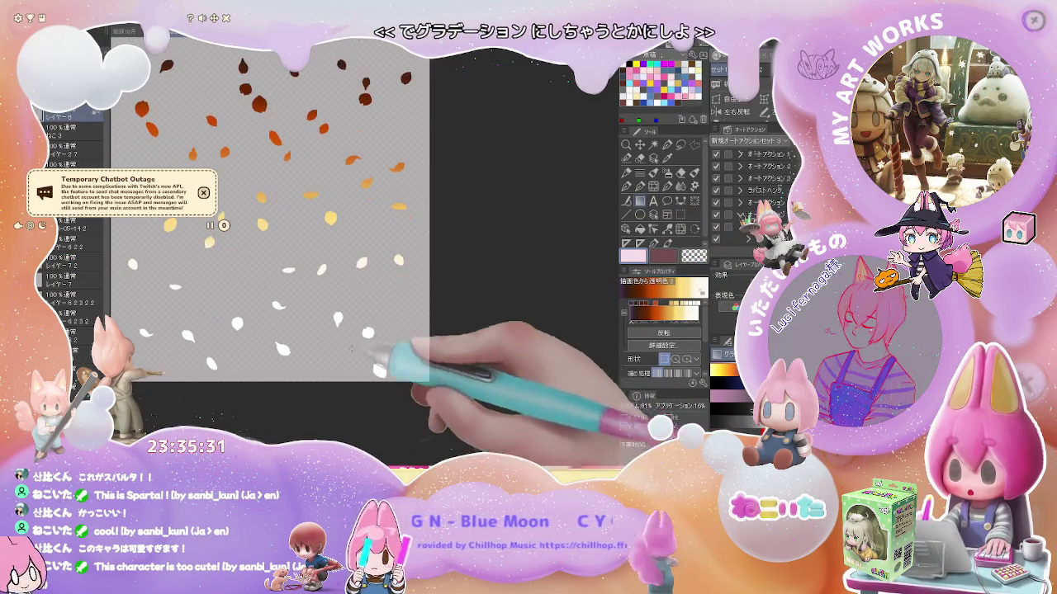
pyautogui.hotkey('ctrl', 'z')
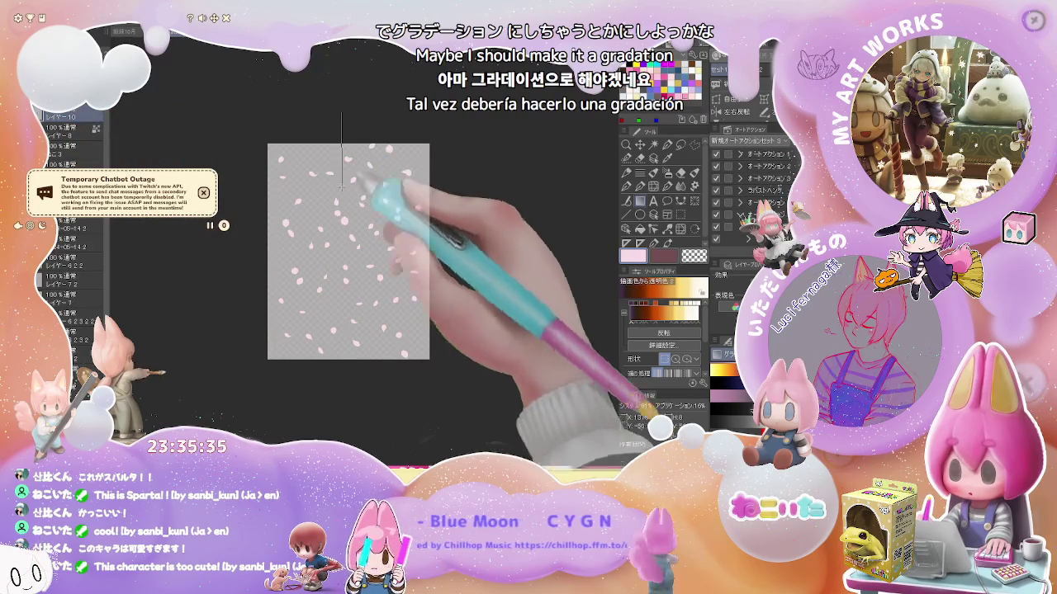
# Add a dark-brown-to-yellow gradient clipped to the petals, then take it off again.
pyautogui.moveTo(347, 149); pyautogui.dragTo(341, 422)
pyautogui.hotkey('ctrl', '+')
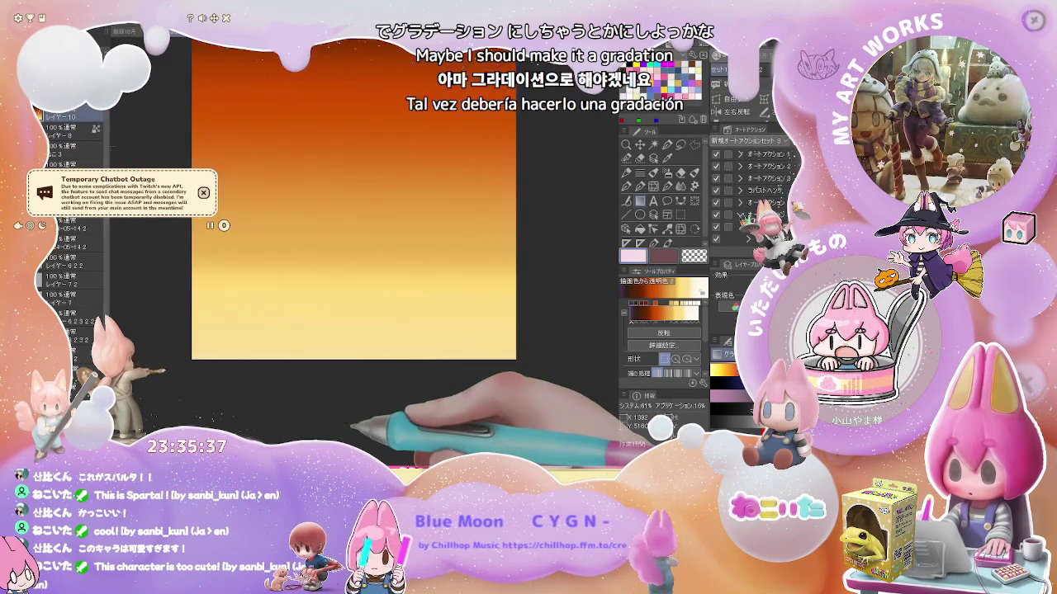
pyautogui.hotkey('ctrl', 'alt', 'g')
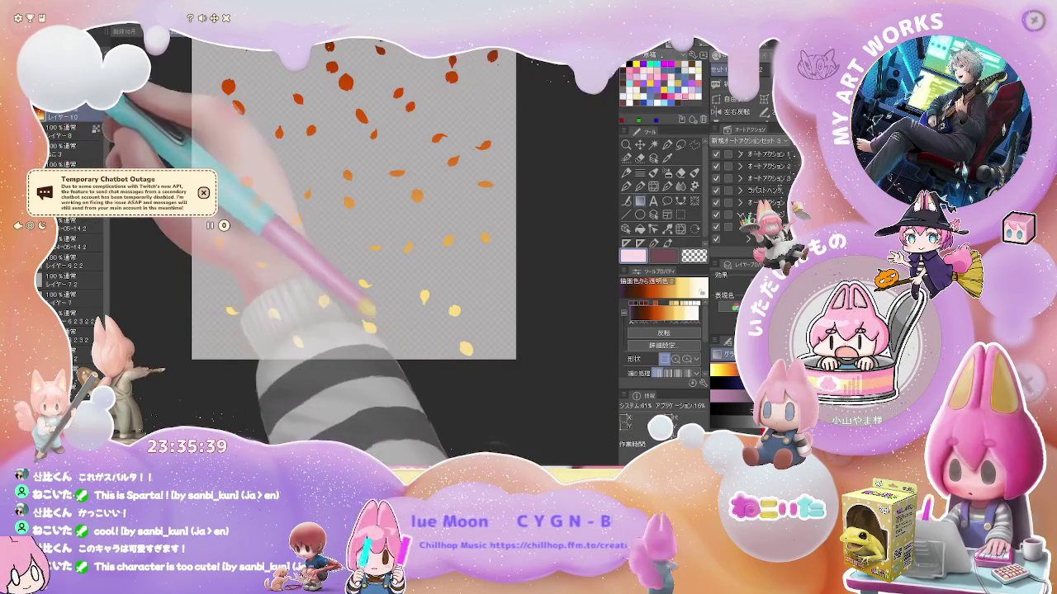
pyautogui.hotkey('ctrl', 'z')
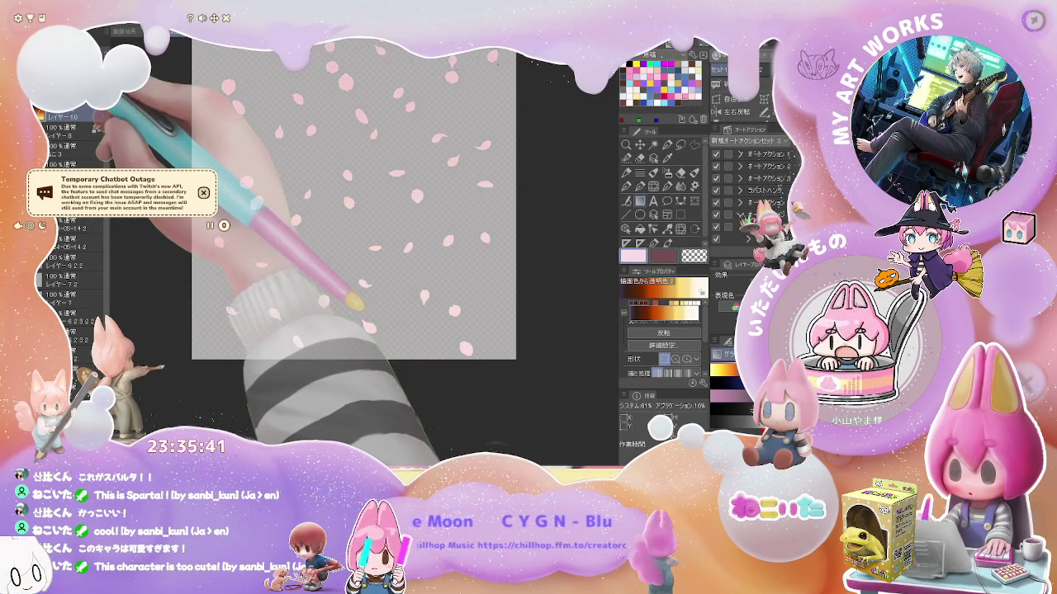
pyautogui.moveTo(315, 204); pyautogui.dragTo(283, 282)
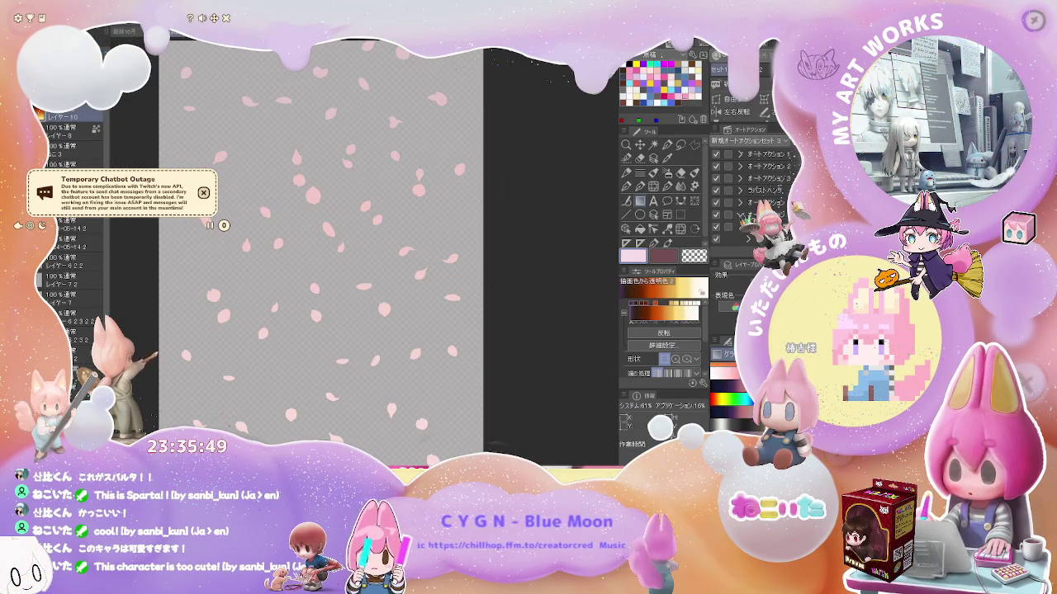
# Draw a vertical dark-purple-to-pink gradient over the petals and check the colours zoomed in and out.
pyautogui.hotkey('ctrl', '-')
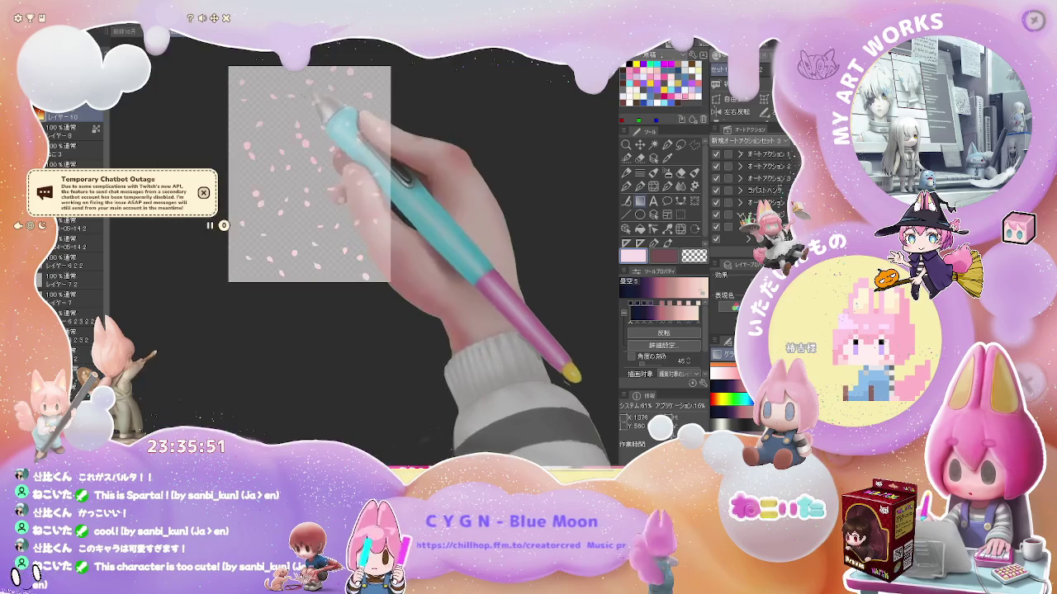
pyautogui.moveTo(284, 306)
pyautogui.mouseDown()
pyautogui.moveTo(270, 383)
pyautogui.moveTo(290, 83)
pyautogui.mouseUp()
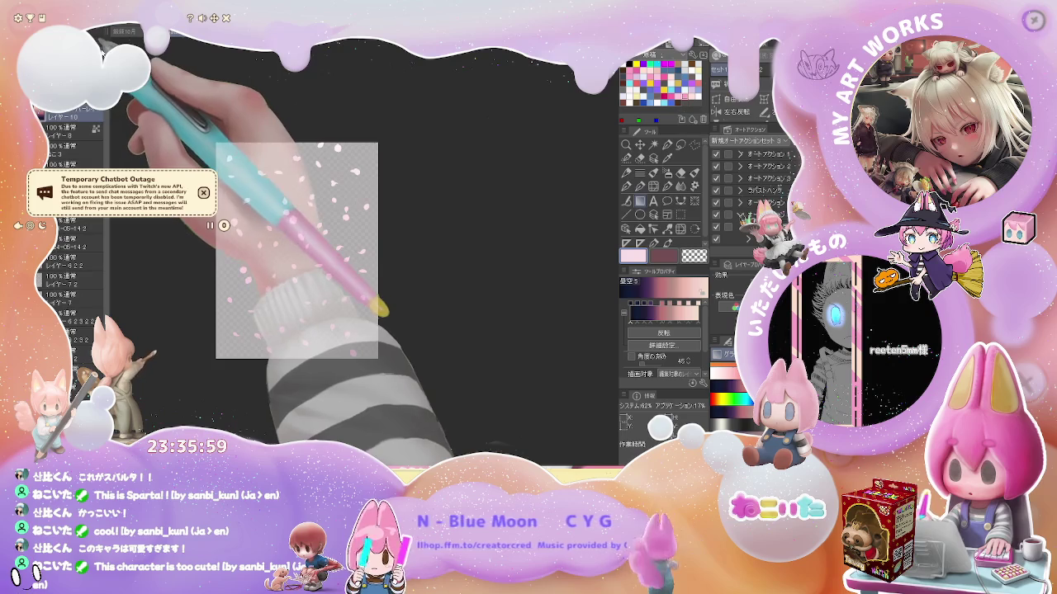
pyautogui.hotkey('ctrl', '+')
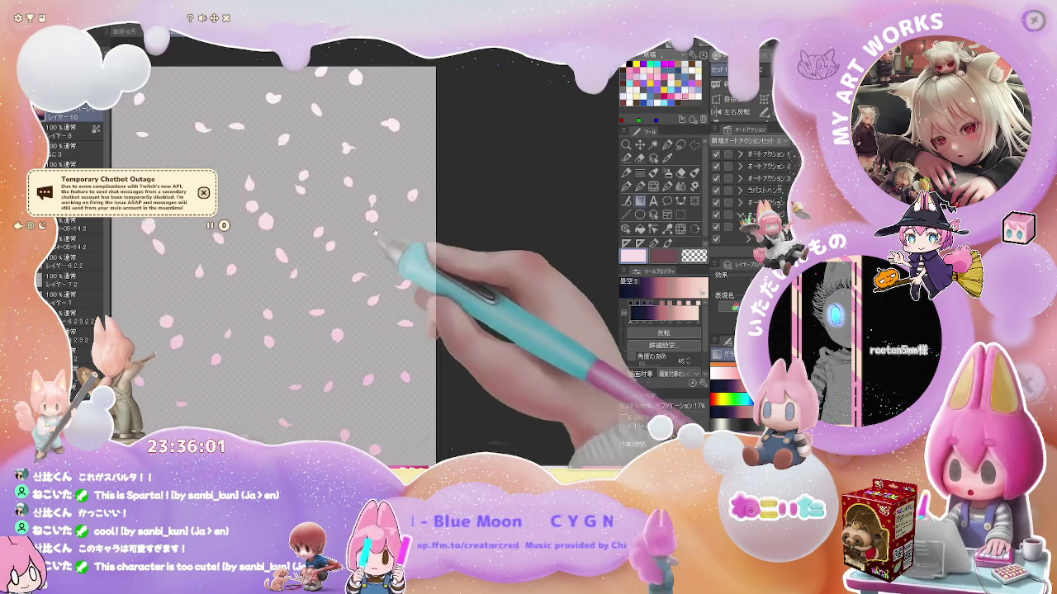
pyautogui.hotkey('ctrl', '-')
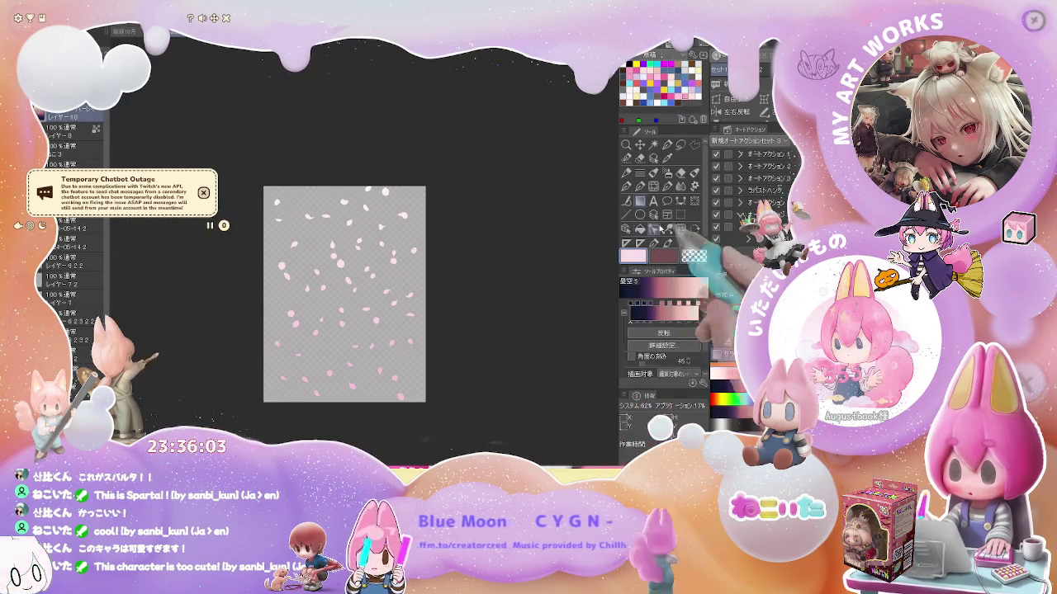
pyautogui.click(678, 216)
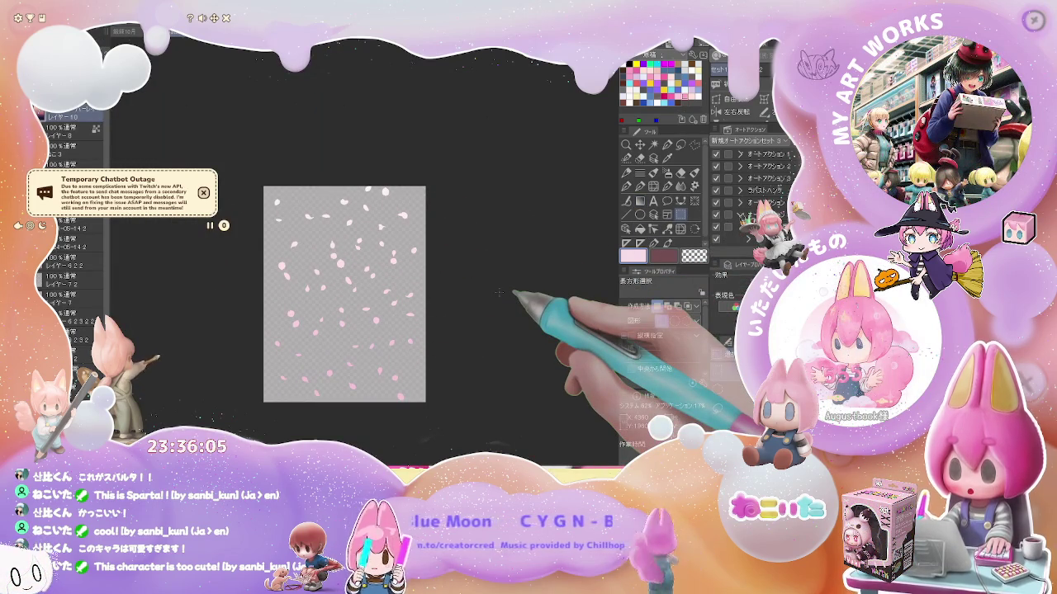
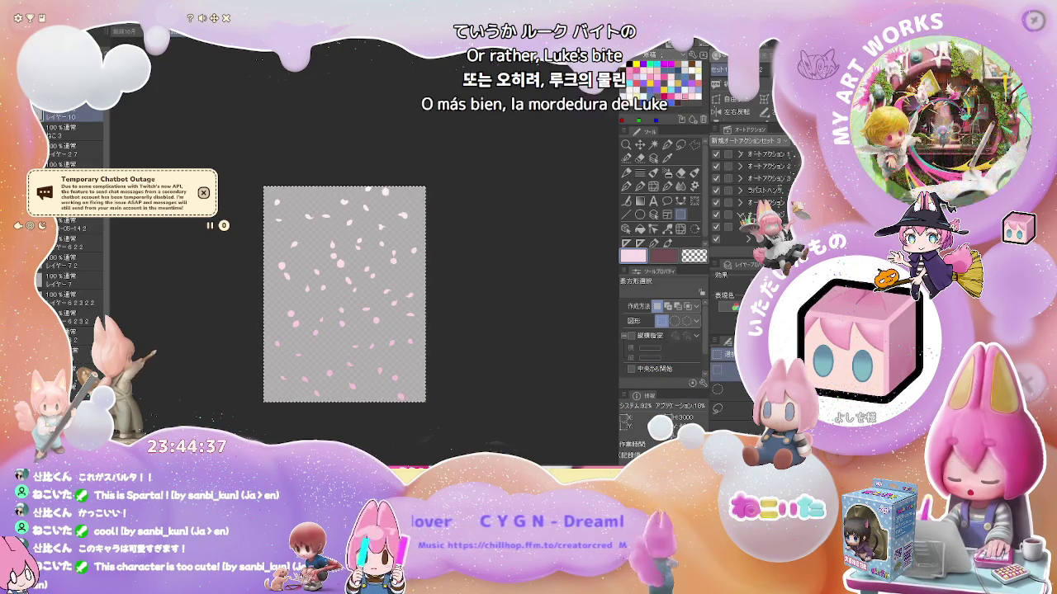
# Leave the cherry-petal canvas in Clip Studio Paint and switch to the Photoshop mockup.
pyautogui.click(203, 192)
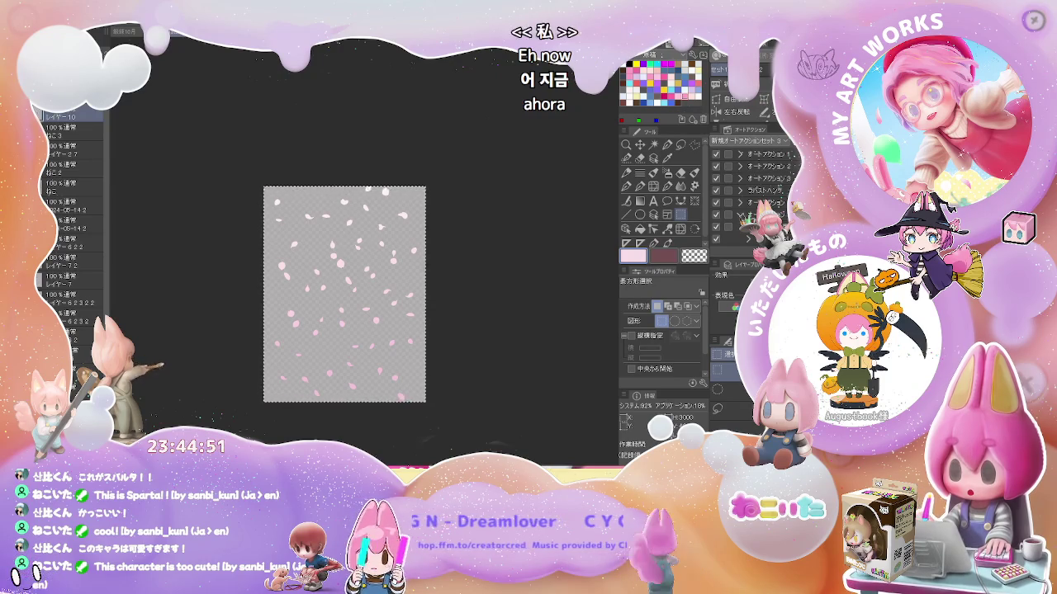
pyautogui.hotkey('alt', 'Tab')
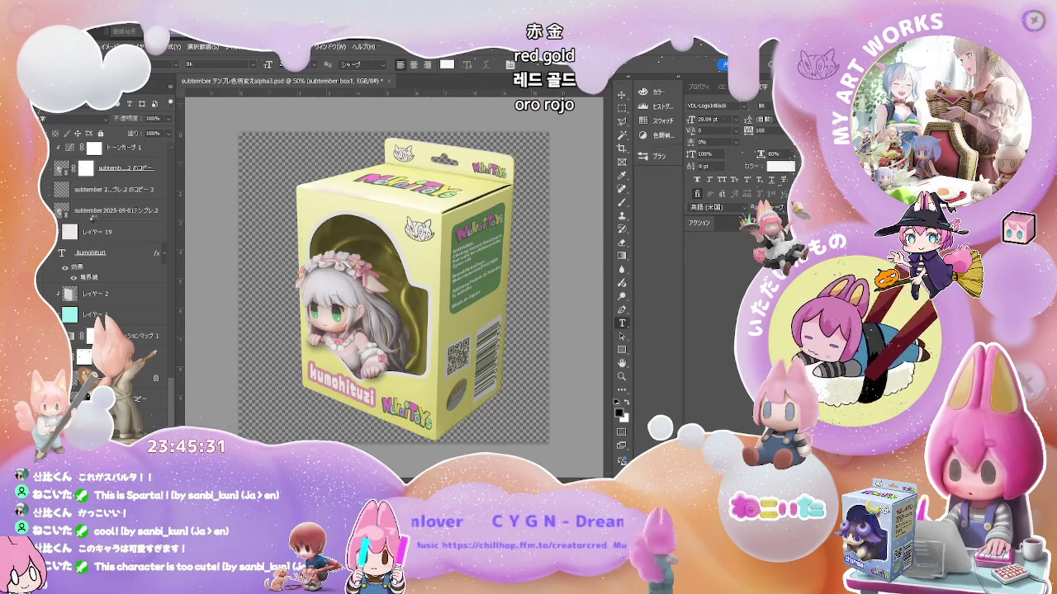
# Open the subtember box1.psd yellow box template and select its べた塗り1 fill layer.
pyautogui.doubleClick(93, 216)
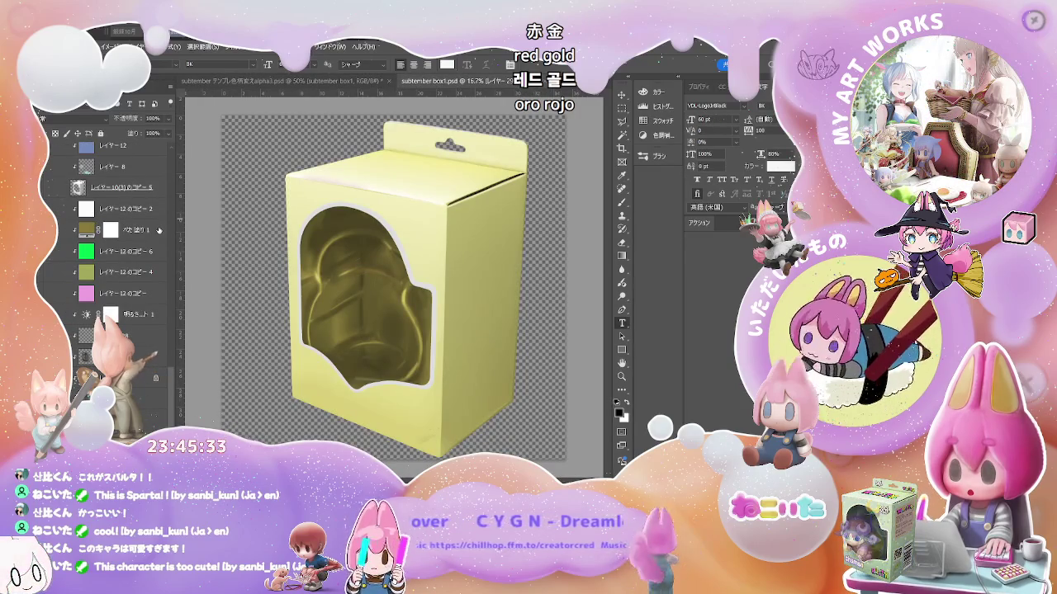
pyautogui.scroll(-3, 156, 245)
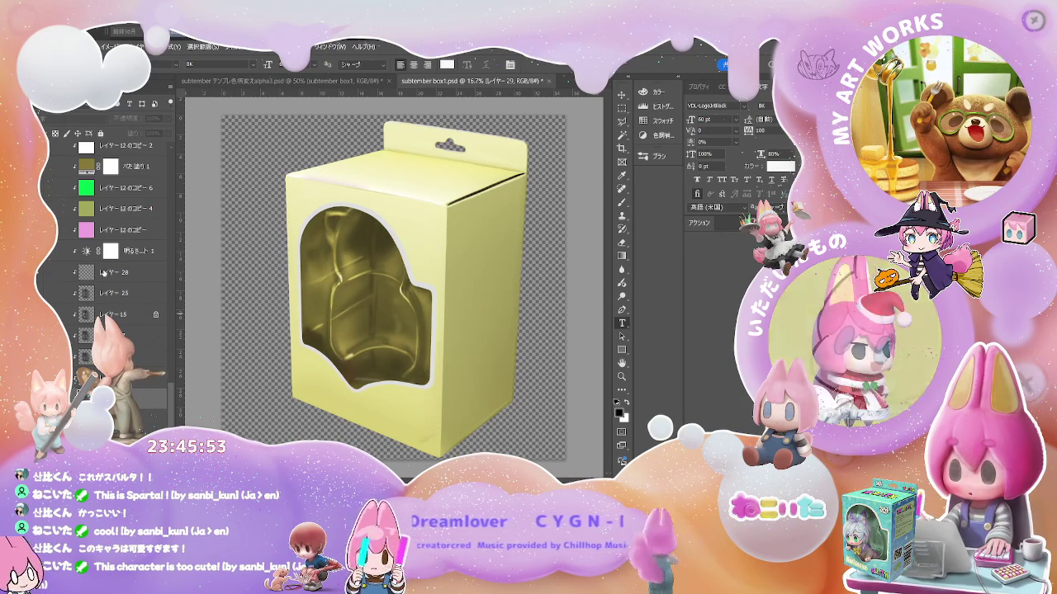
pyautogui.scroll(3, 103, 273)
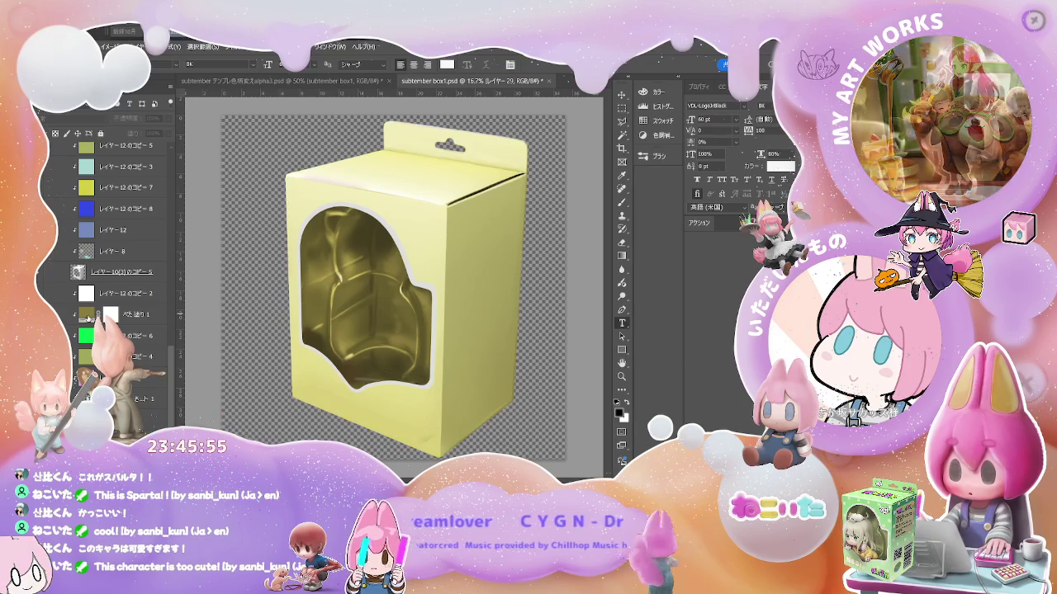
pyautogui.click(93, 313)
# Retint the gold window insert on the べた塗り1 fill layer to purple-pink.
pyautogui.press('i')
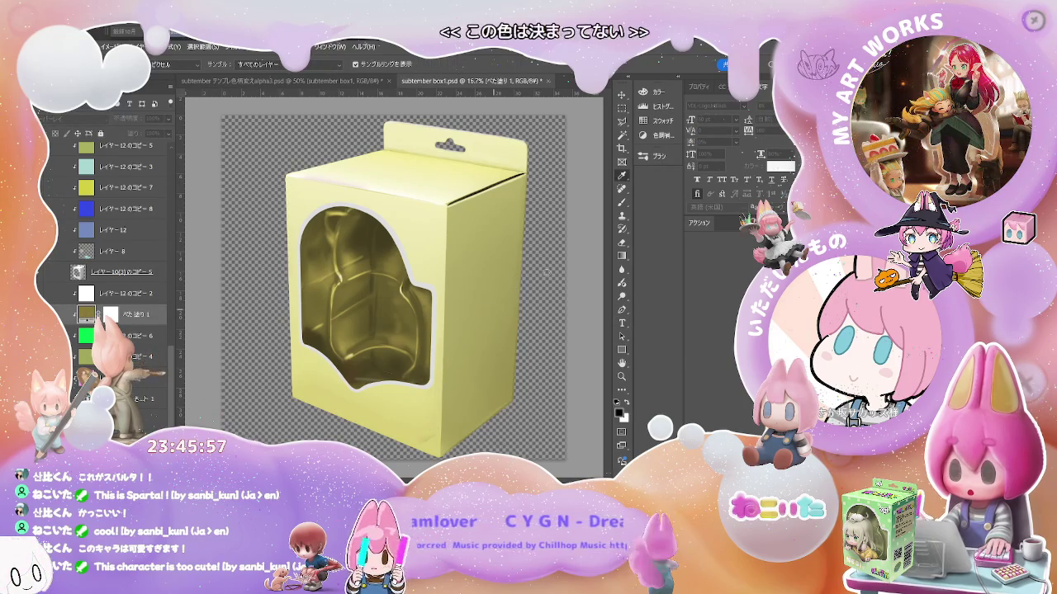
pyautogui.hotkey('ctrl', ',')
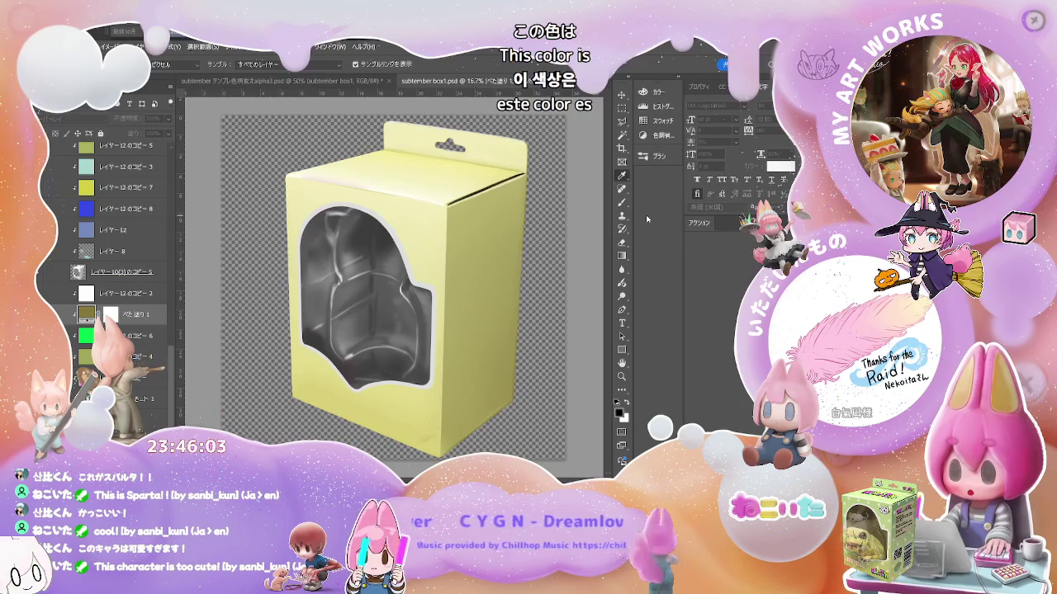
pyautogui.hotkey('ctrl', ',')
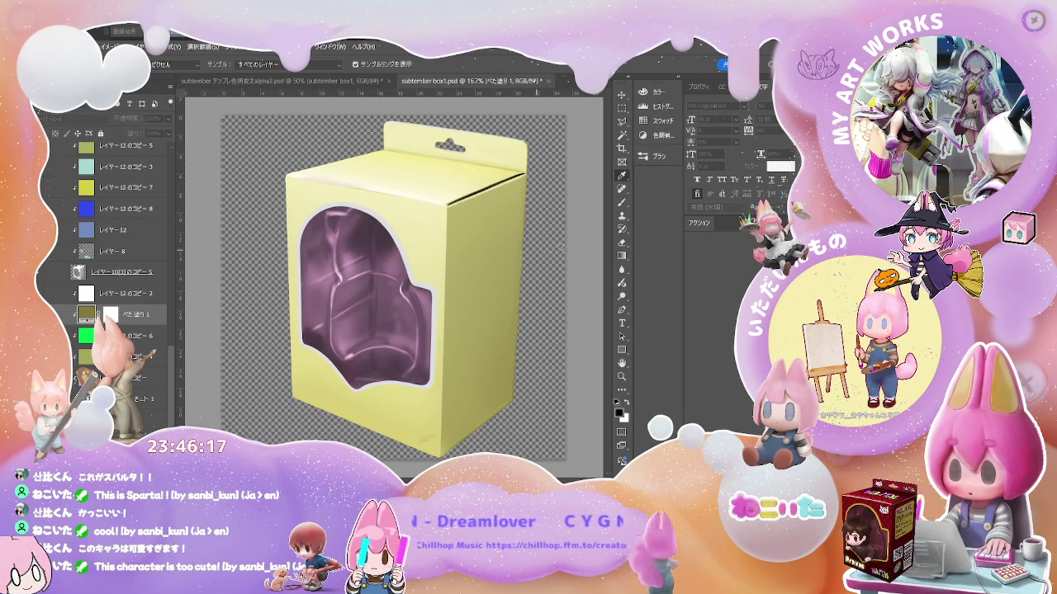
pyautogui.press('t')
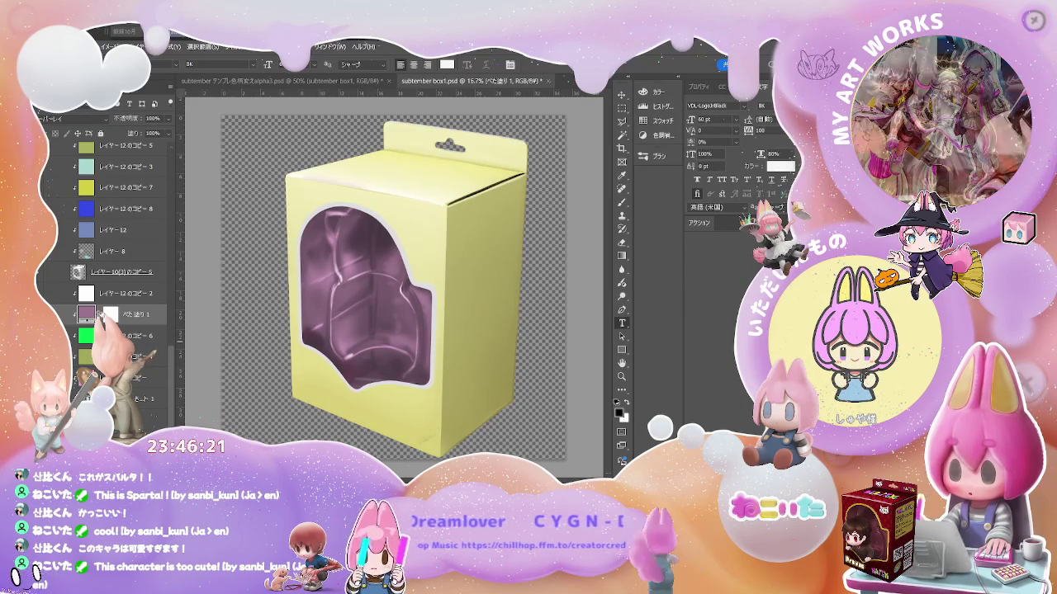
pyautogui.scroll(1, 124, 272)
pyautogui.scroll(2, 64, 299)
pyautogui.scroll(2, 64, 299)
pyautogui.scroll(2, 64, 299)
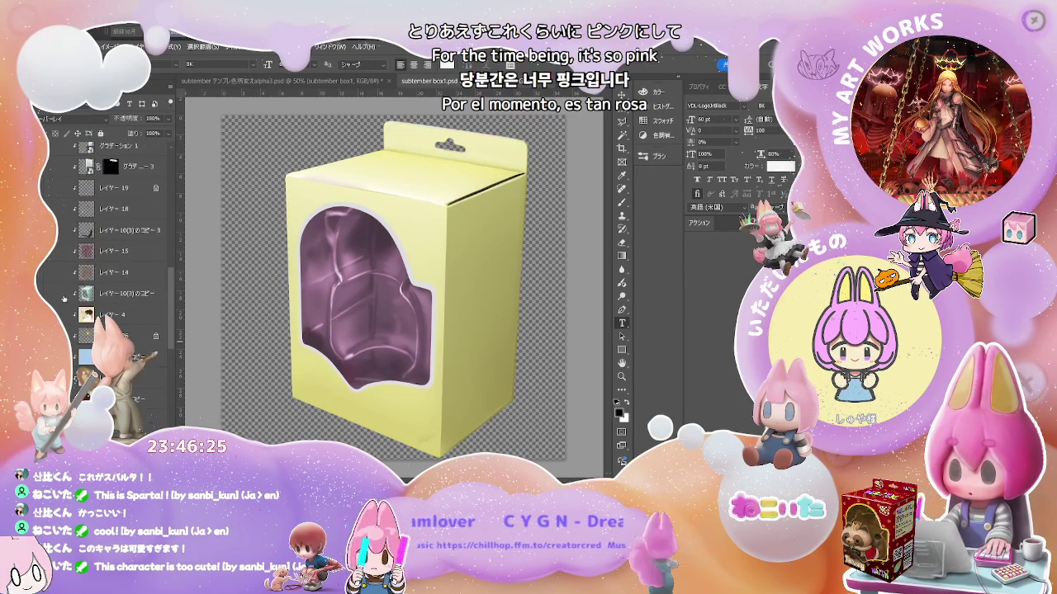
pyautogui.scroll(2, 64, 299)
pyautogui.scroll(1, 64, 299)
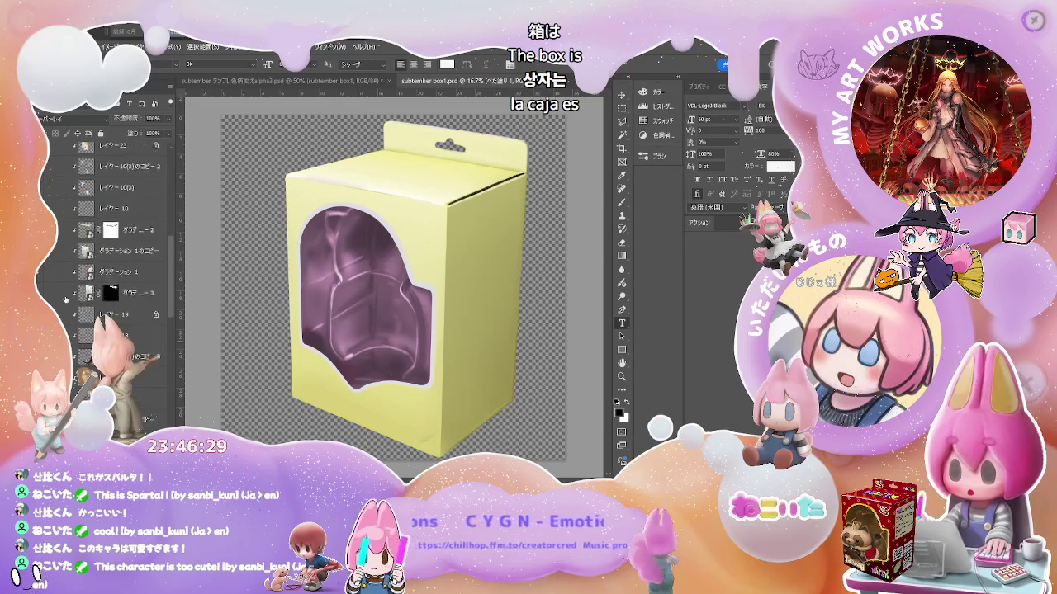
pyautogui.scroll(3, 66, 299)
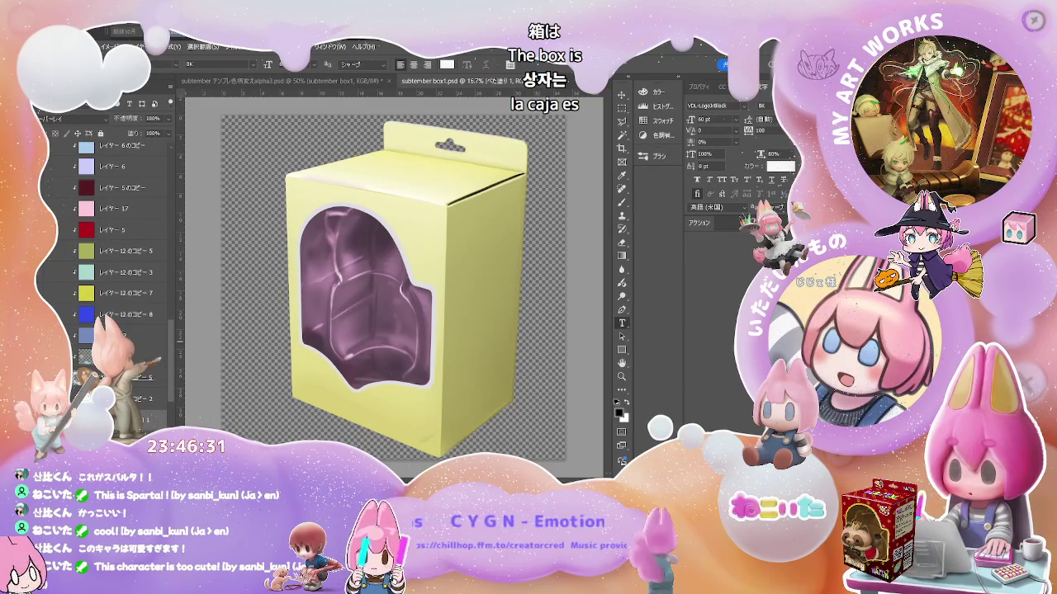
# Hide the yellow colour layer and open the グラデーション2 gradient smart object.
pyautogui.click(75, 293)
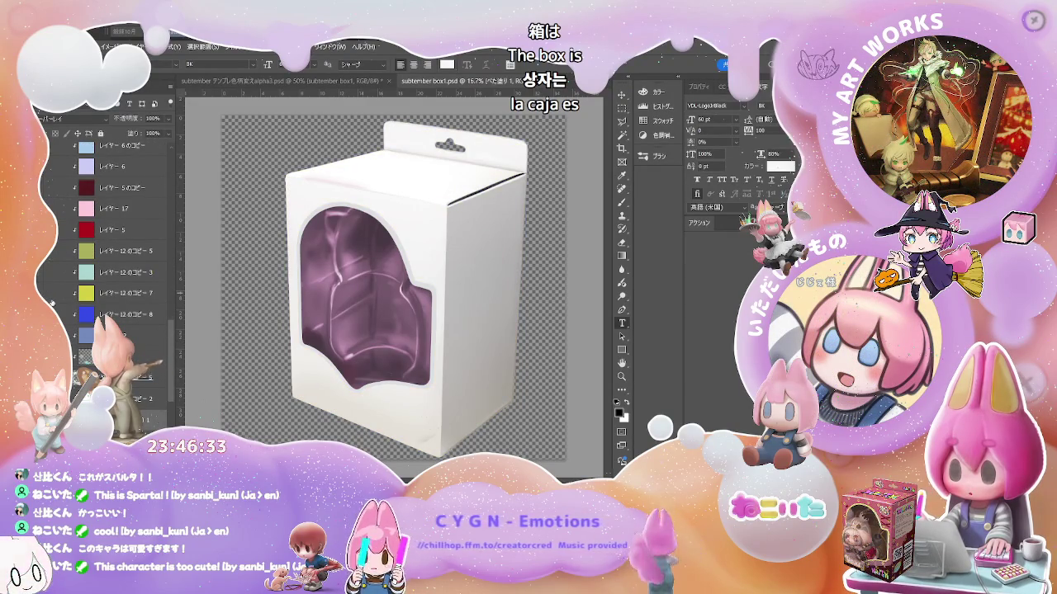
pyautogui.scroll(3, 51, 303)
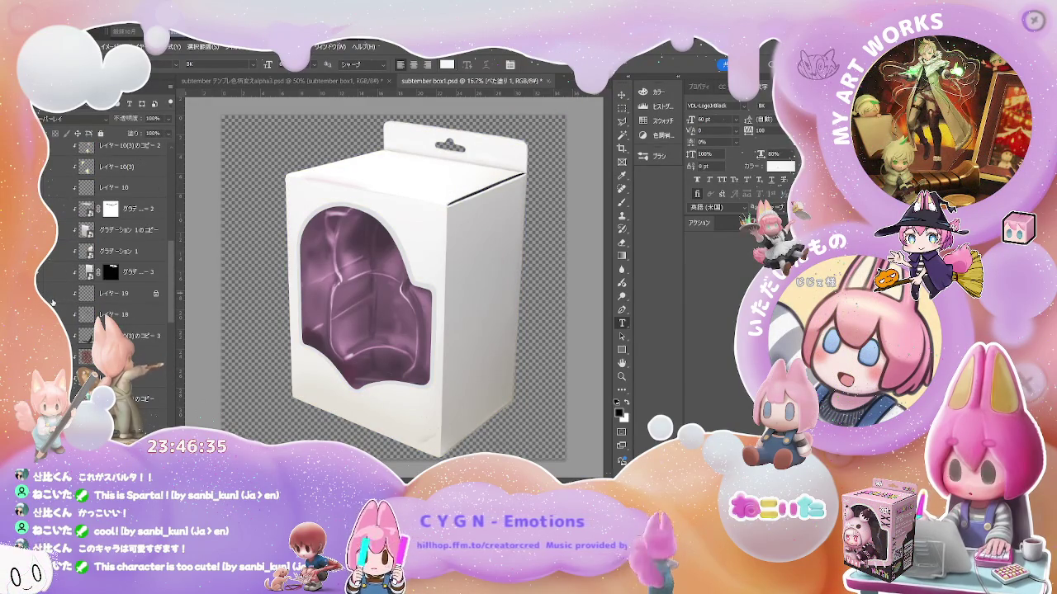
pyautogui.scroll(2, 52, 303)
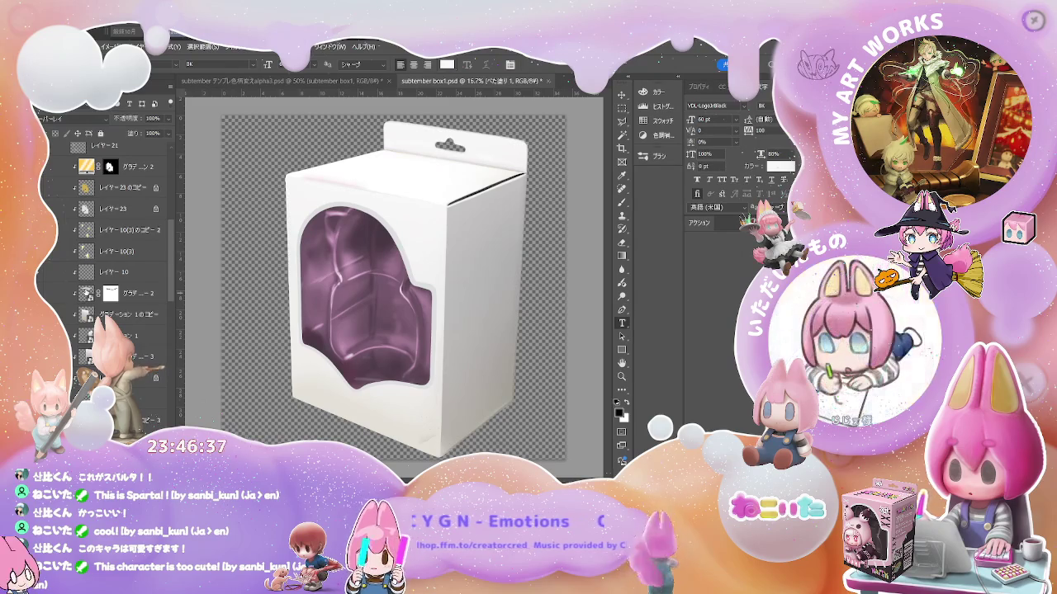
pyautogui.click(82, 294)
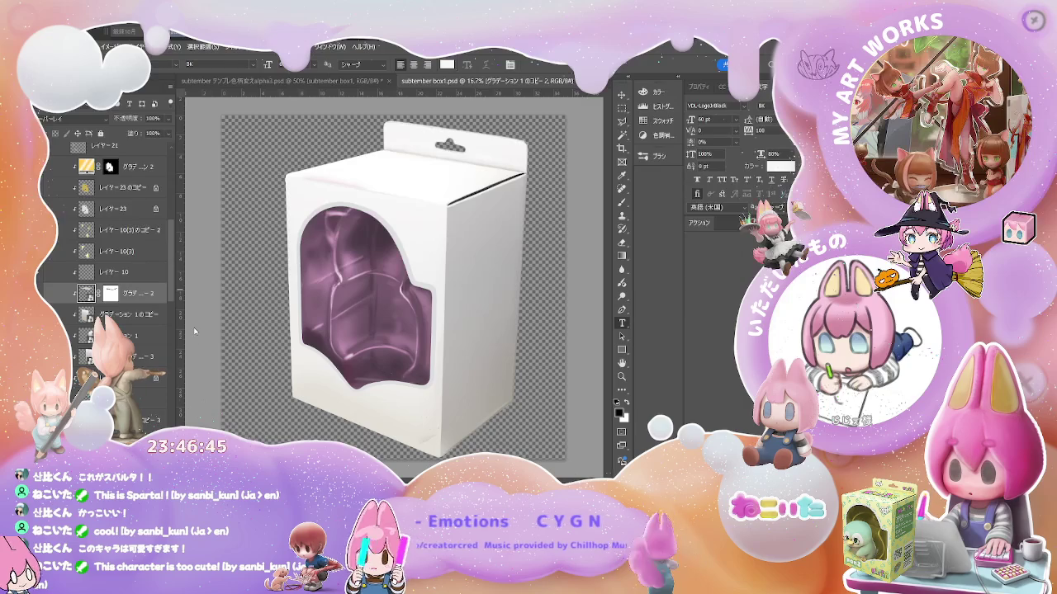
pyautogui.doubleClick(86, 293)
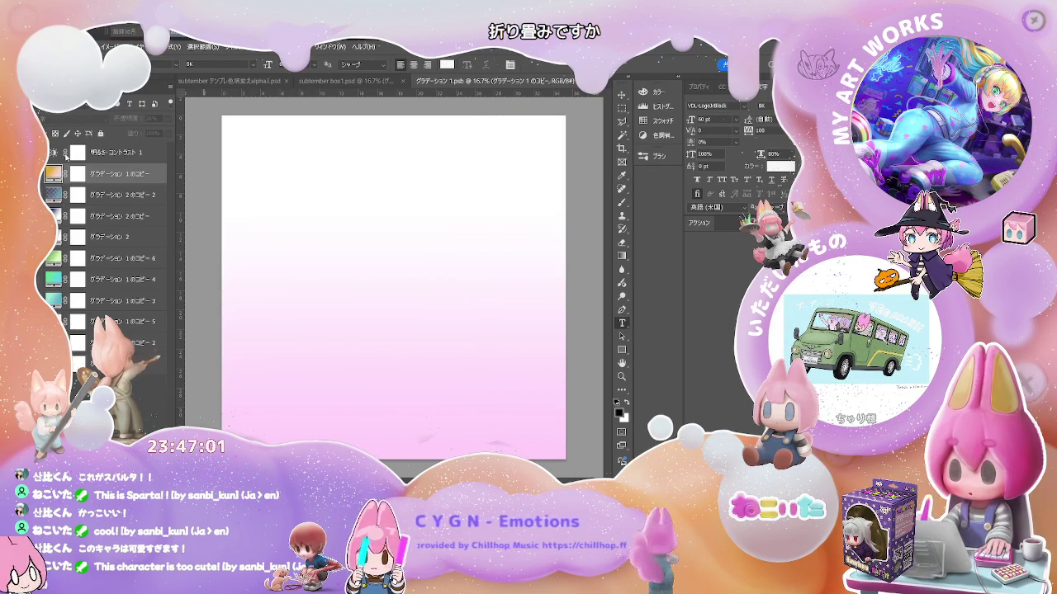
# Save the white-to-pink gradient back into subtember box1.psd and select the layer below, レイヤー 23.
pyautogui.hotkey('ctrl', 's')
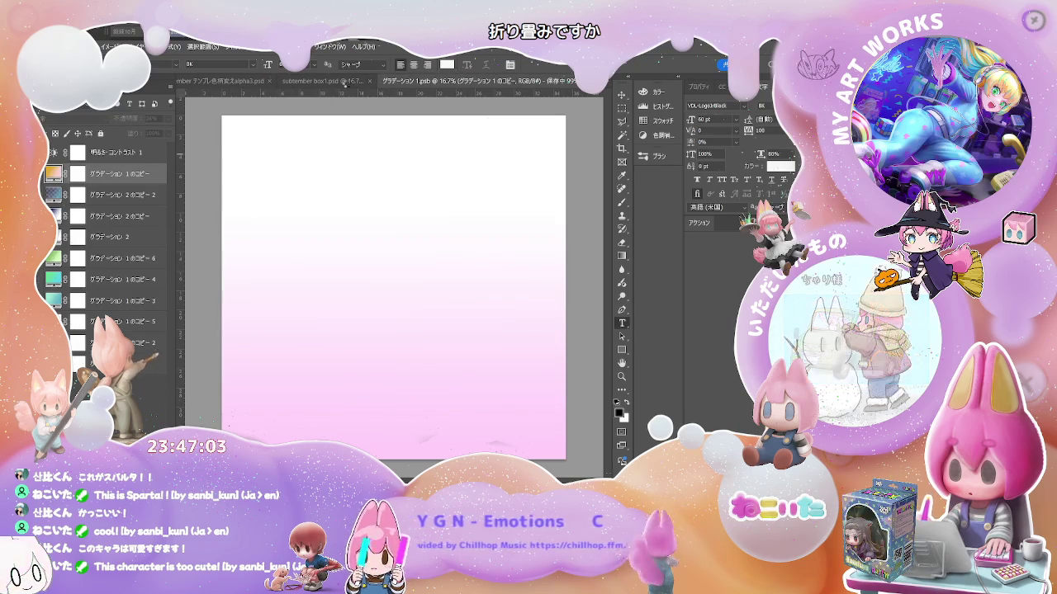
pyautogui.click(348, 83)
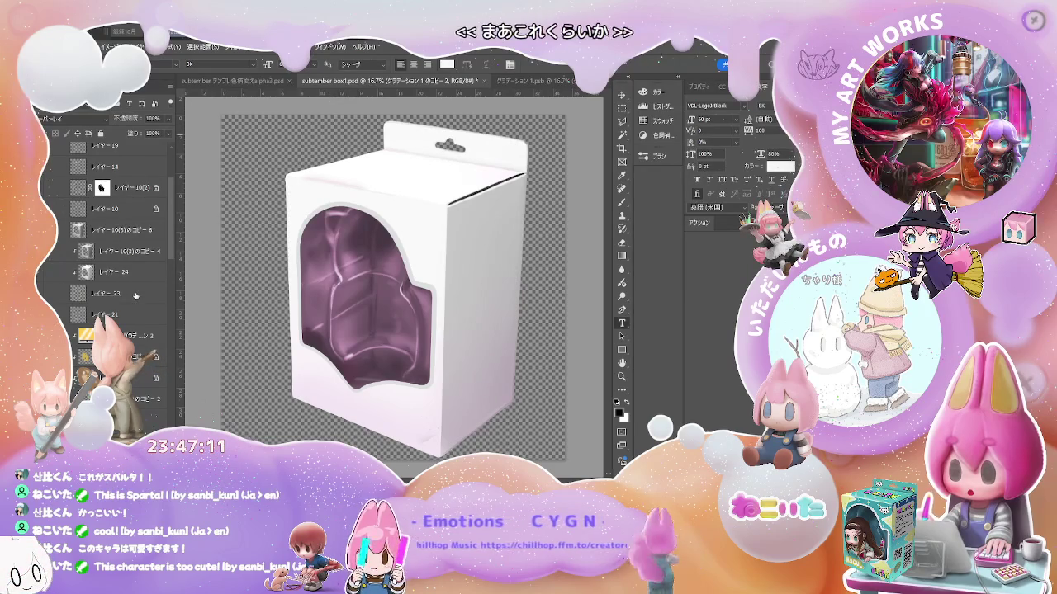
pyautogui.scroll(2, 137, 362)
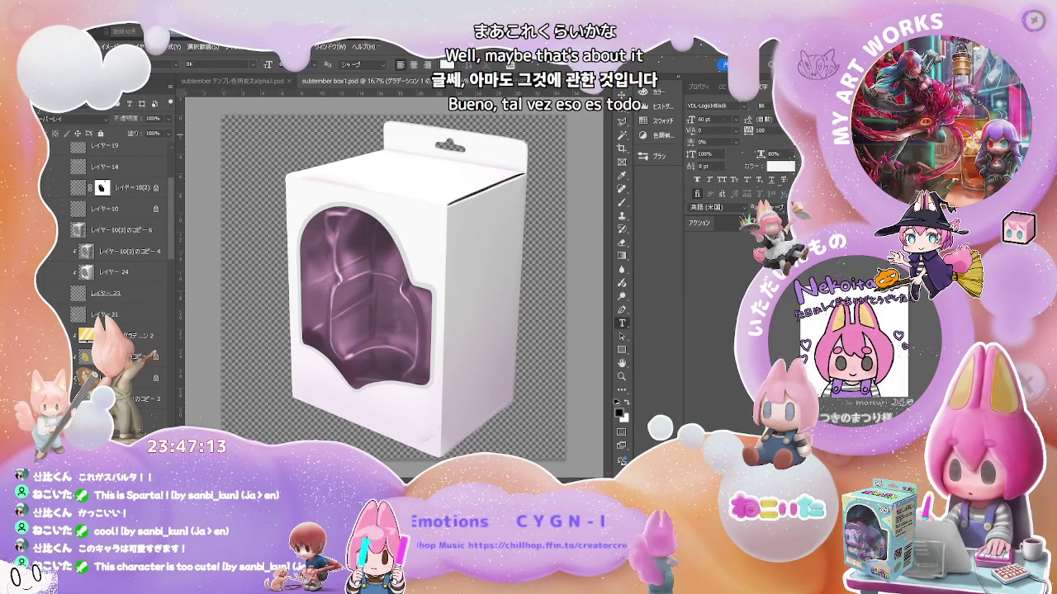
pyautogui.scroll(-2, 137, 363)
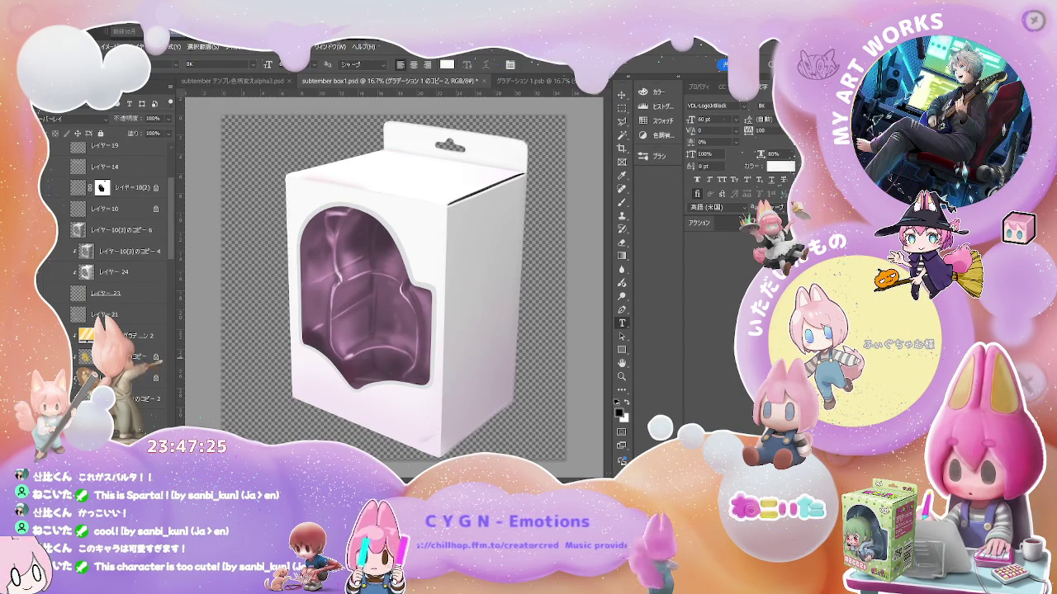
pyautogui.hotkey('alt', '[')
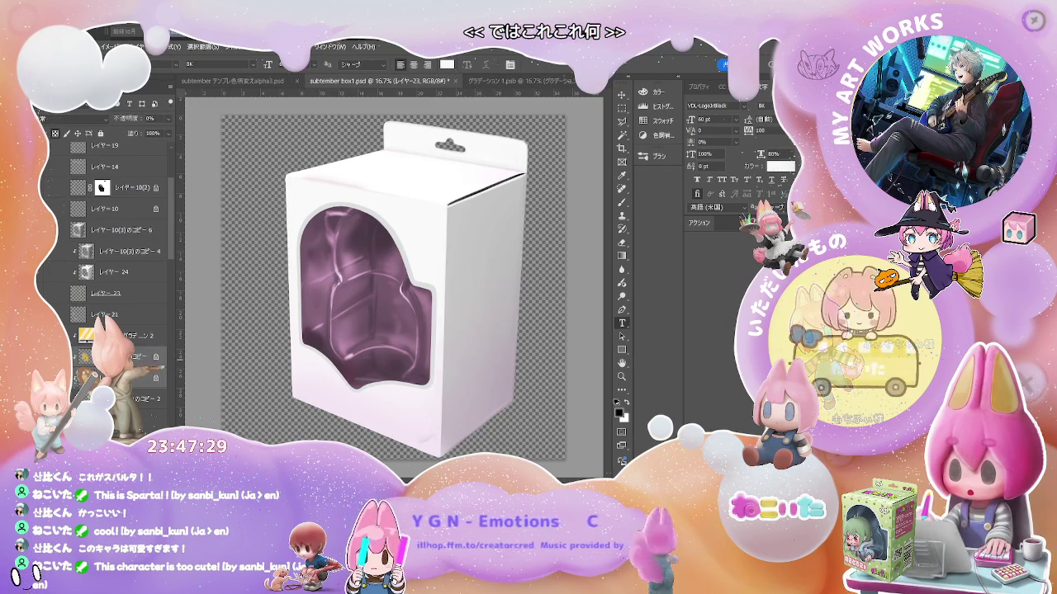
pyautogui.keyDown('shift'); pyautogui.click(134, 339); pyautogui.keyUp('shift')
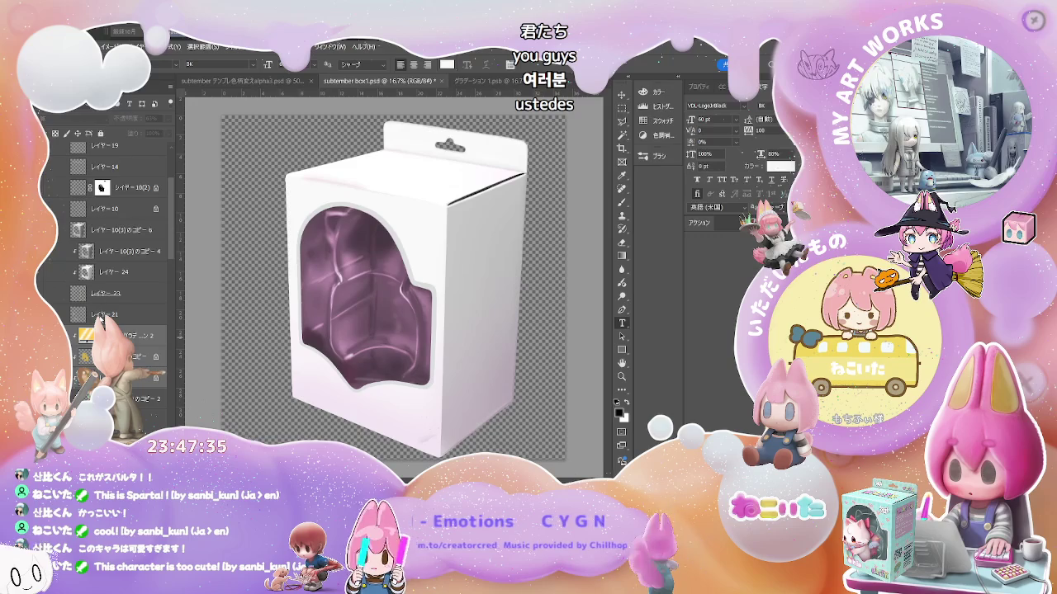
pyautogui.press('Delete')
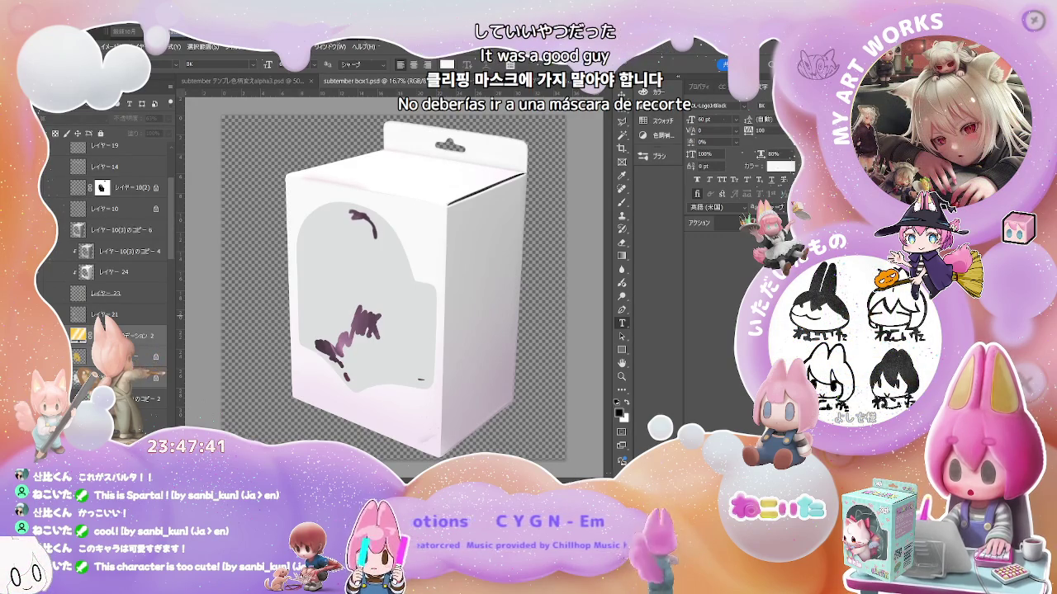
pyautogui.hotkey('ctrl', 'z')
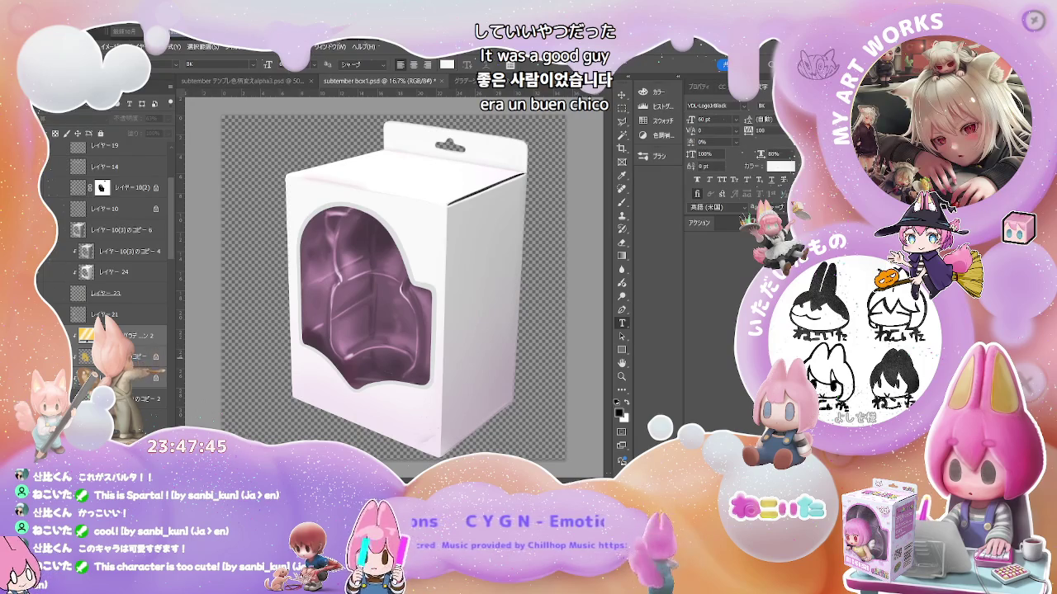
pyautogui.scroll(3, 115, 248)
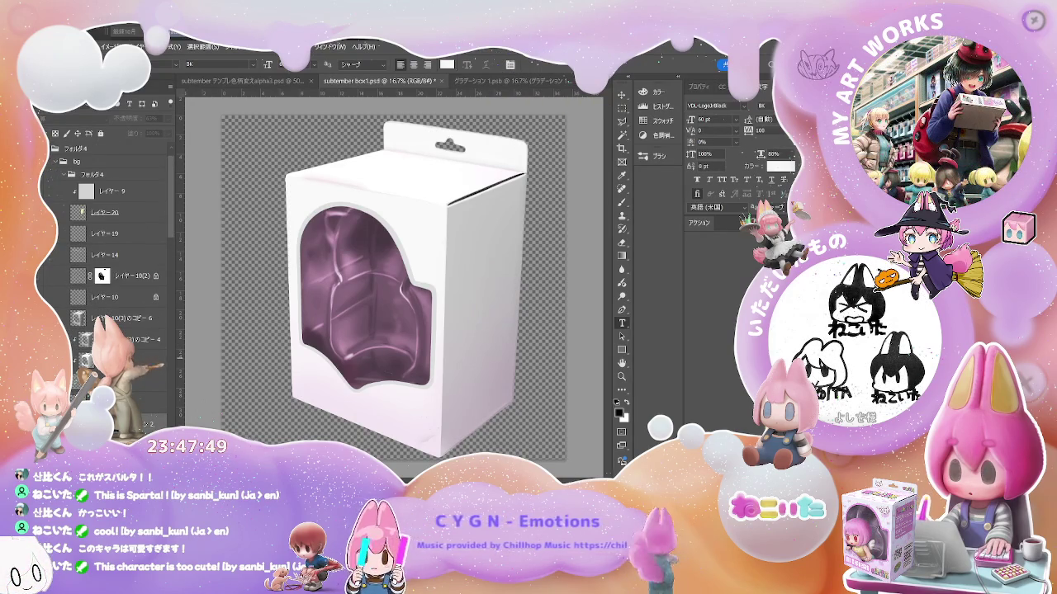
pyautogui.scroll(1, 50, 264)
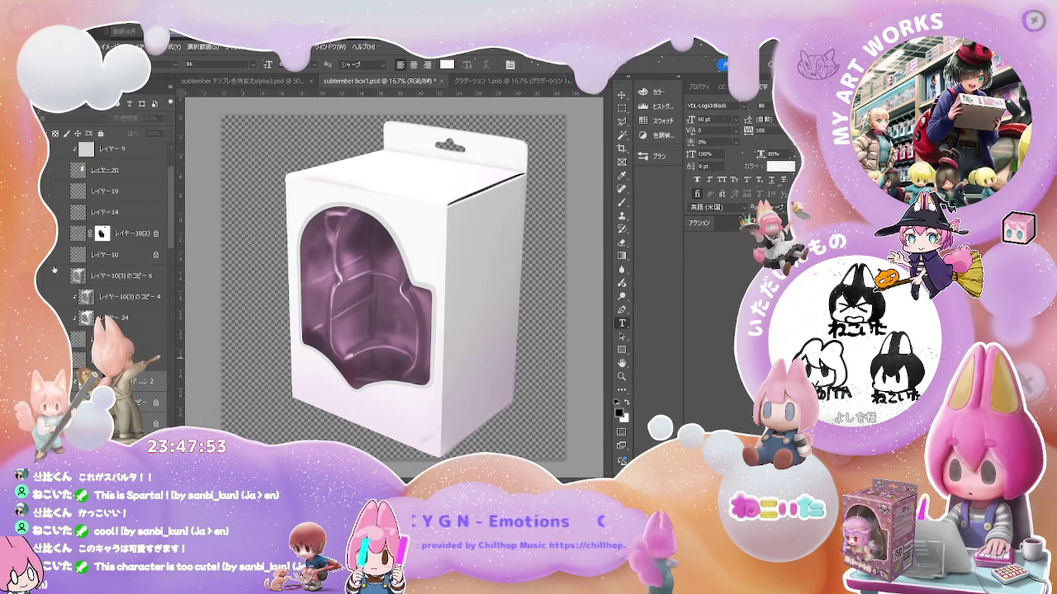
pyautogui.scroll(-5, 54, 271)
pyautogui.scroll(-3, 55, 270)
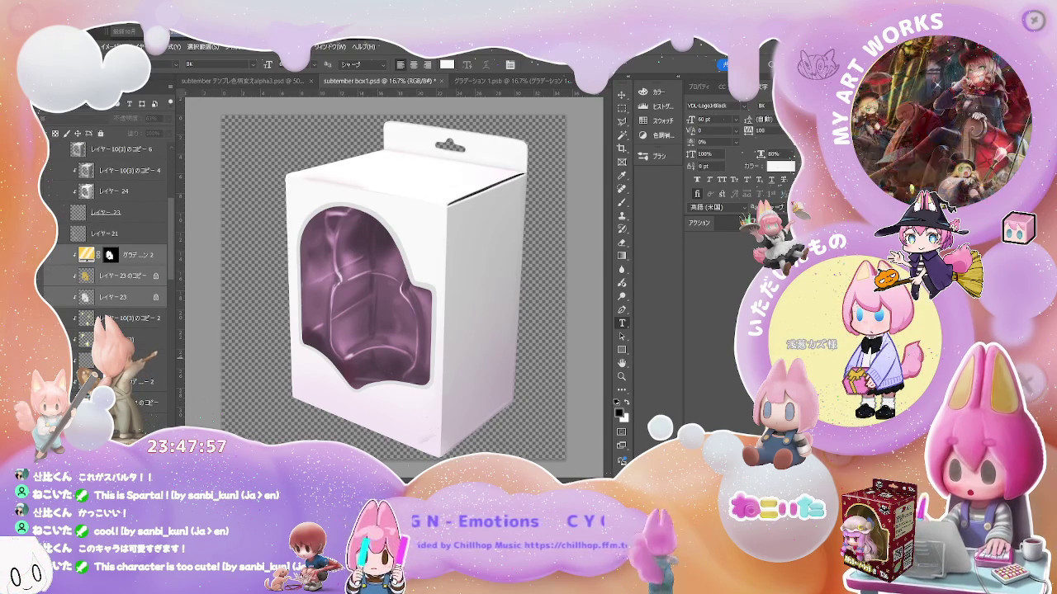
pyautogui.scroll(-2, 57, 279)
pyautogui.scroll(-2, 56, 279)
pyautogui.scroll(5, 107, 247)
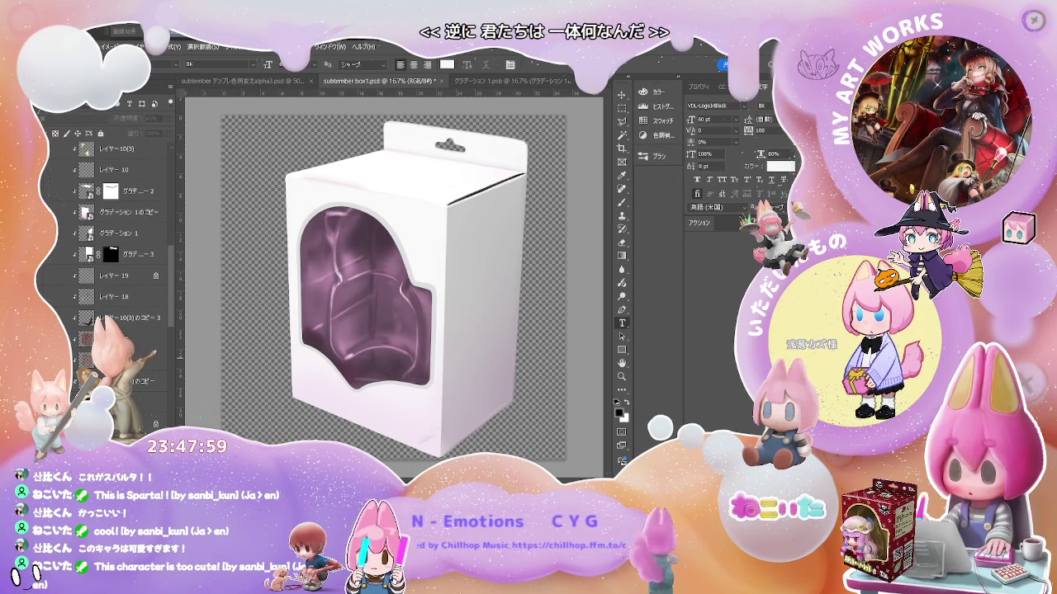
pyautogui.scroll(-3, 107, 248)
pyautogui.scroll(-2, 107, 248)
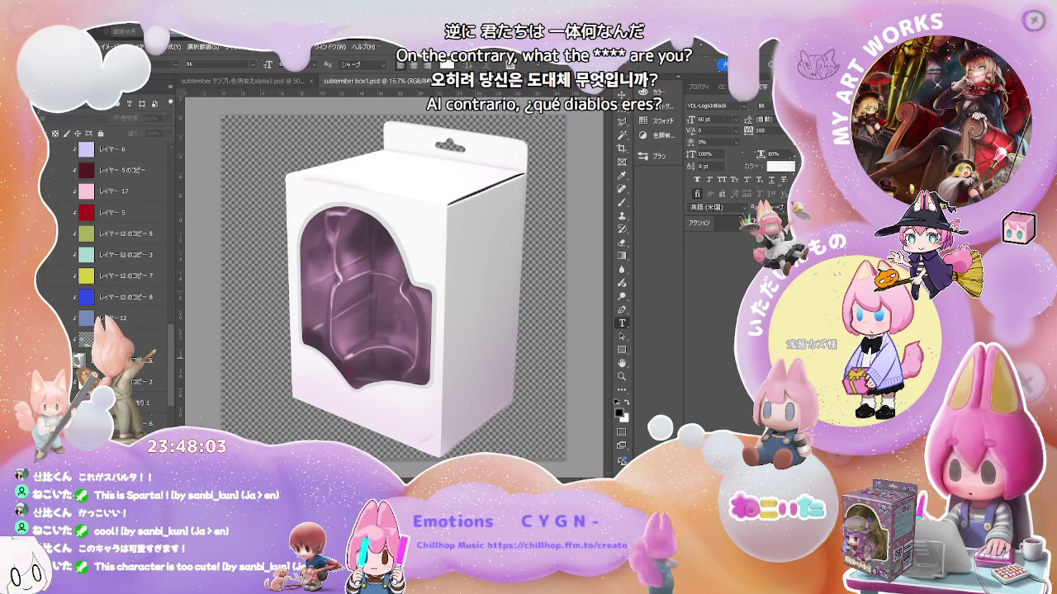
pyautogui.click(57, 338)
pyautogui.click(57, 339)
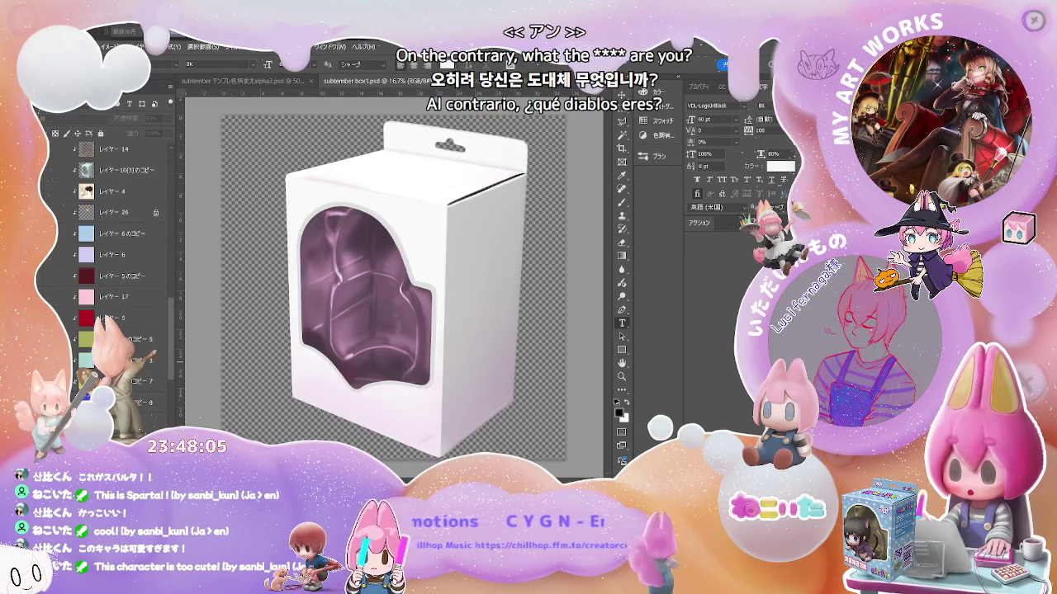
pyautogui.scroll(5, 108, 247)
pyautogui.scroll(2, 108, 247)
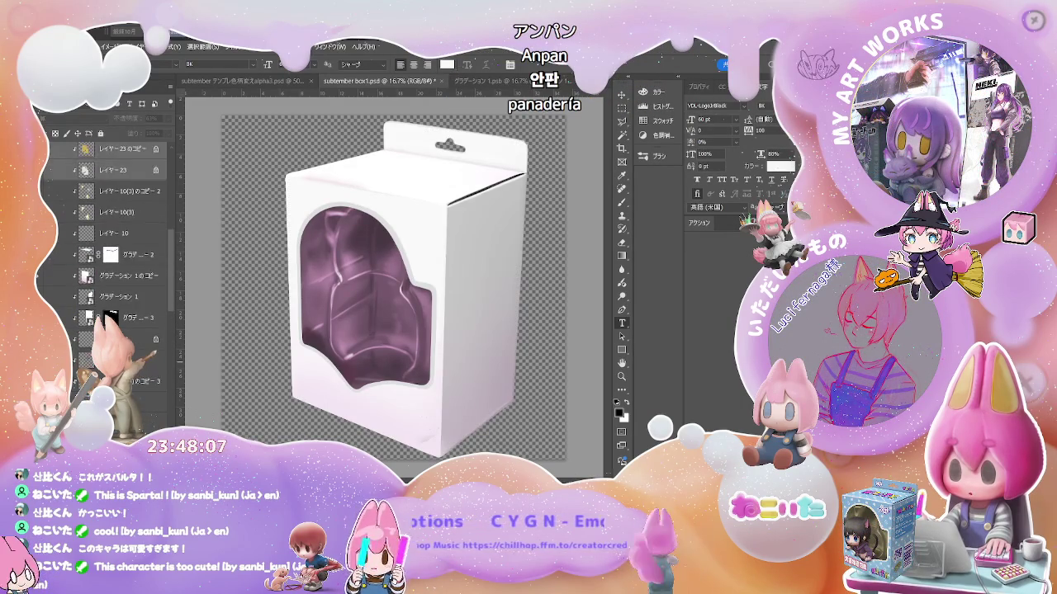
pyautogui.scroll(3, 107, 248)
pyautogui.scroll(2, 108, 248)
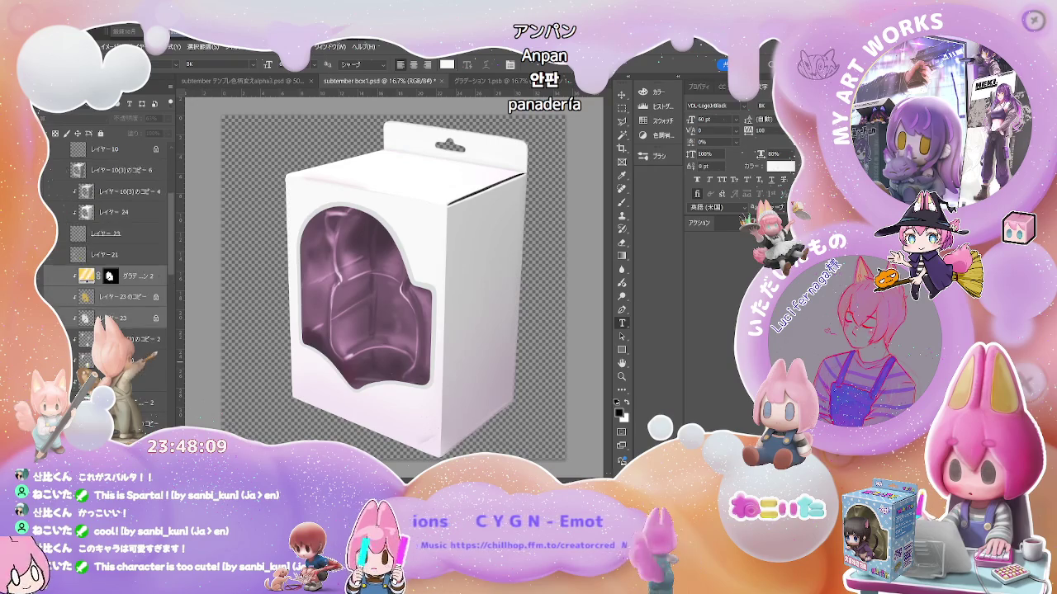
pyautogui.scroll(1, 107, 247)
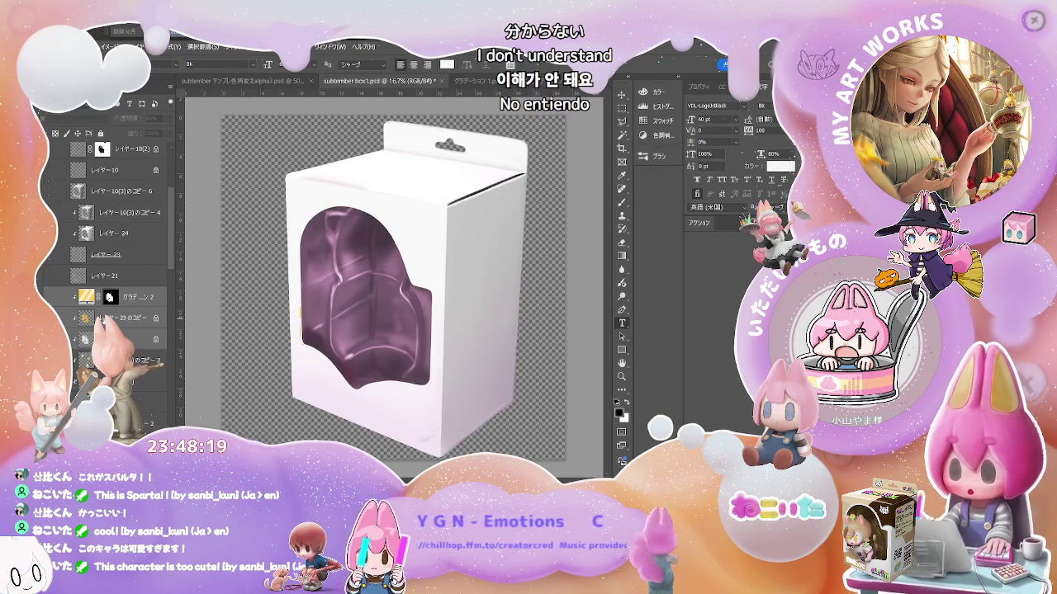
pyautogui.click(121, 319)
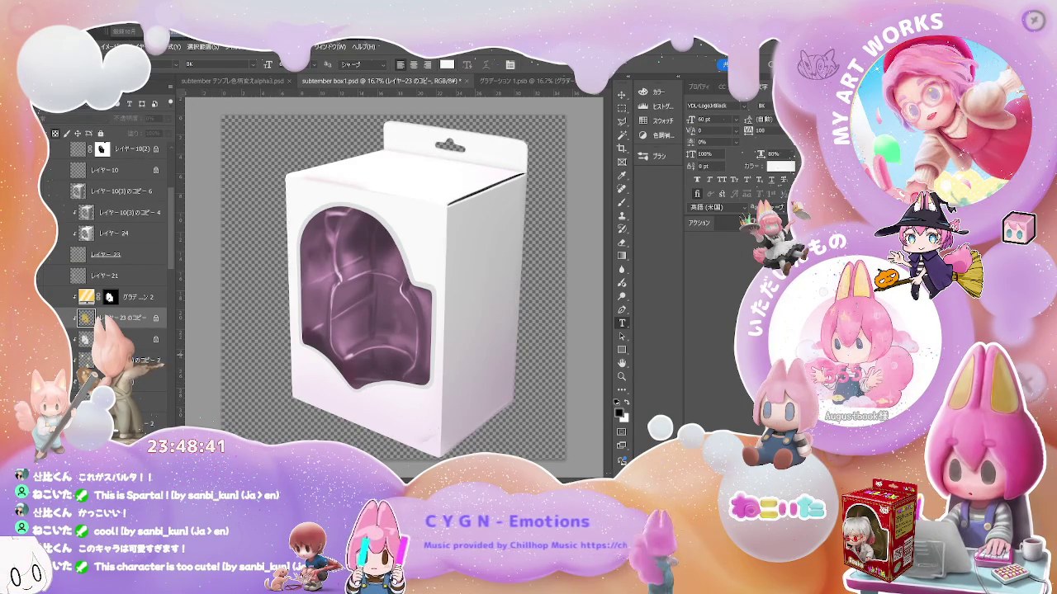
pyautogui.click(124, 339)
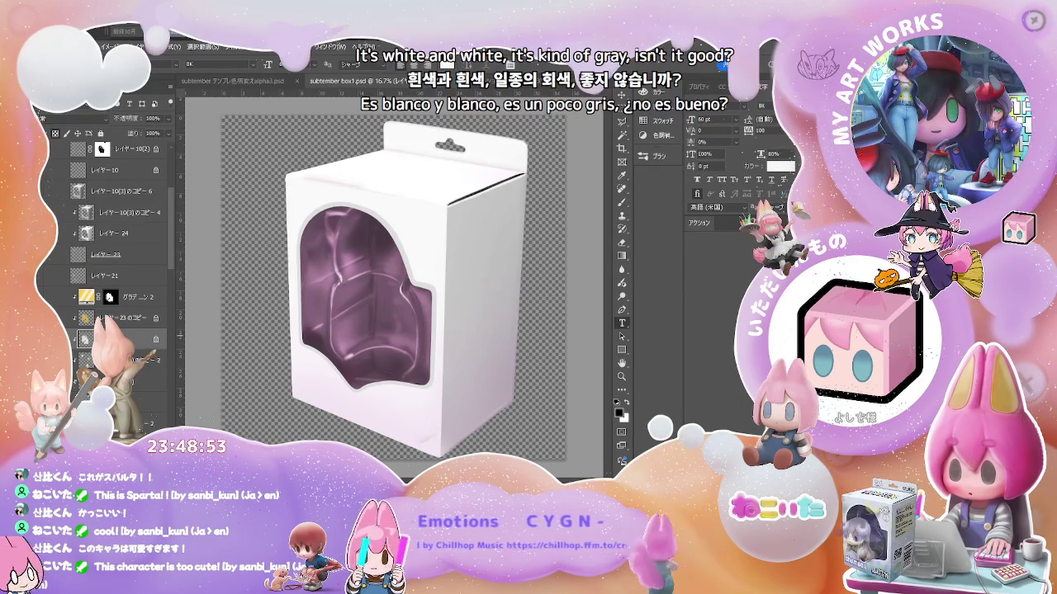
pyautogui.scroll(-5, 107, 248)
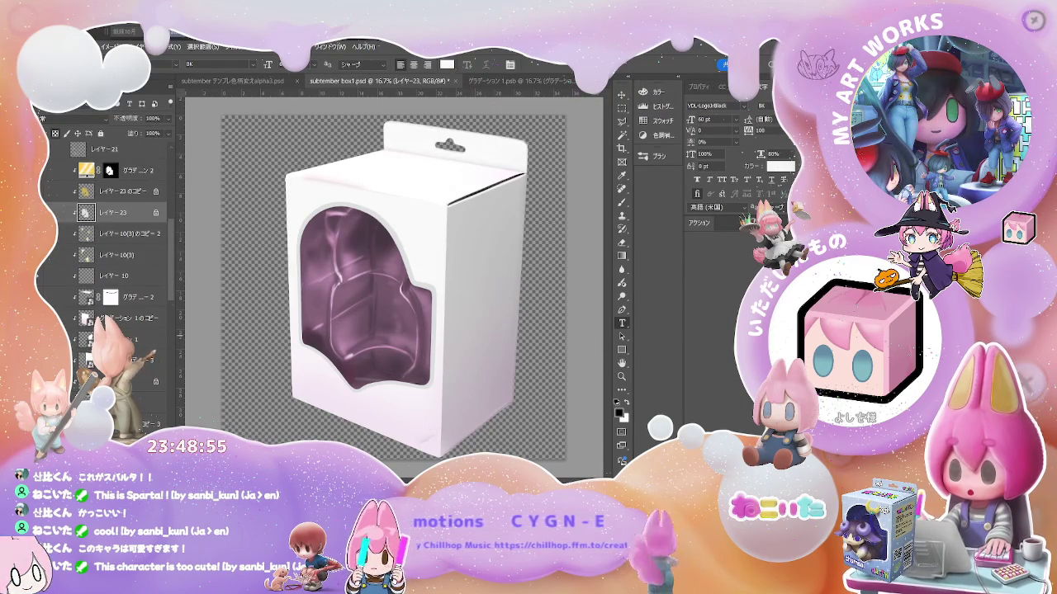
pyautogui.scroll(-5, 107, 247)
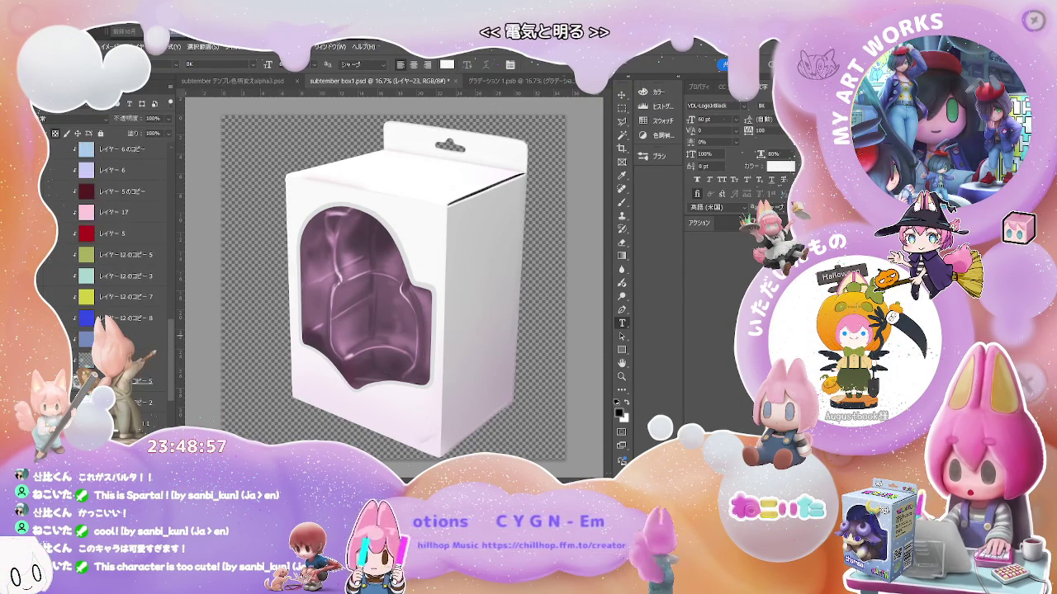
pyautogui.scroll(3, 108, 248)
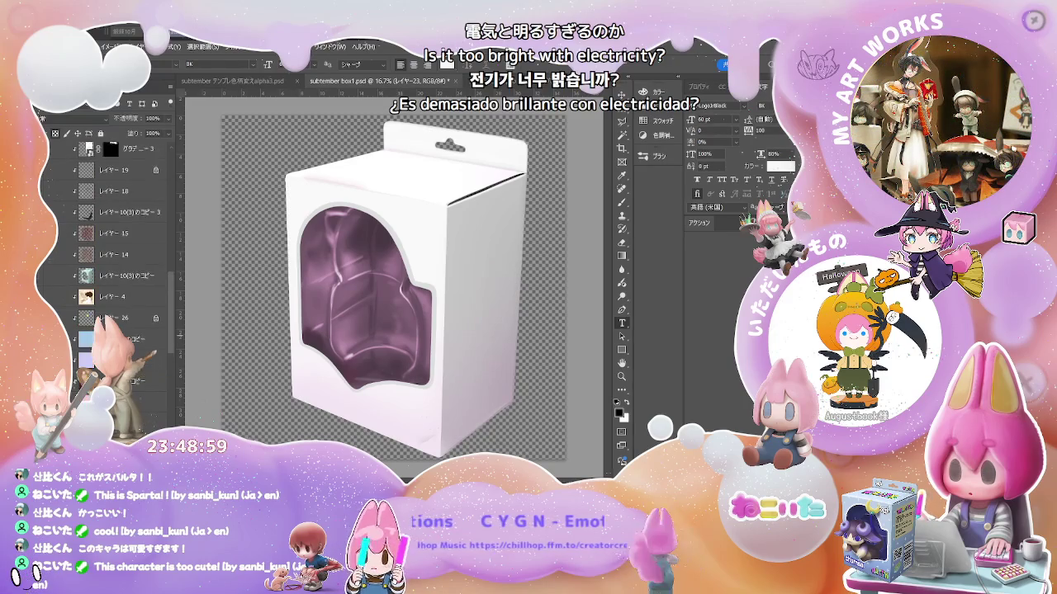
pyautogui.click(124, 339)
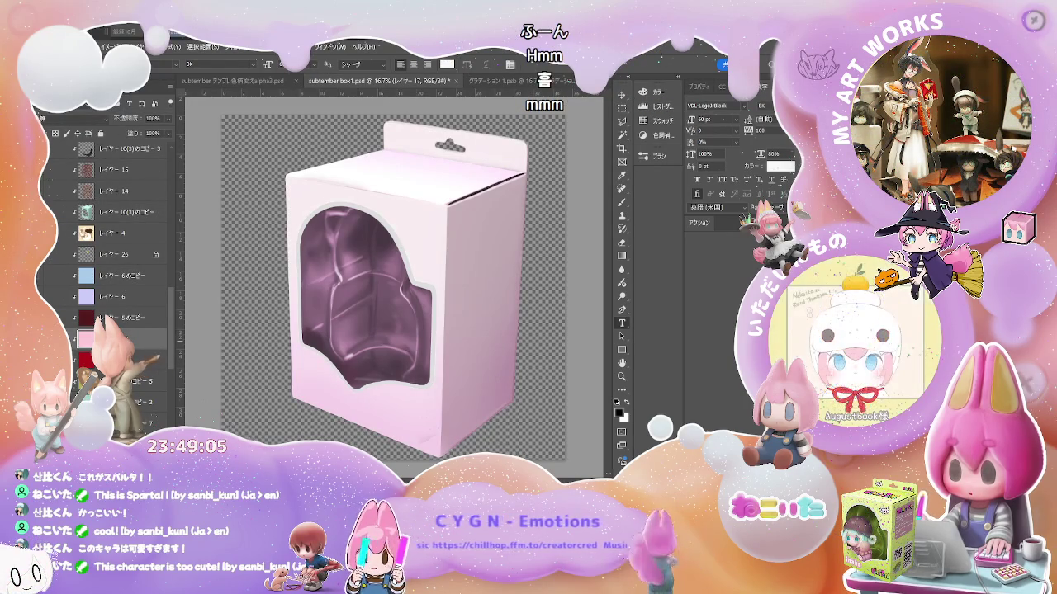
pyautogui.hotkey('ctrl', 'z')
pyautogui.scroll(3, 116, 247)
pyautogui.scroll(3, 115, 248)
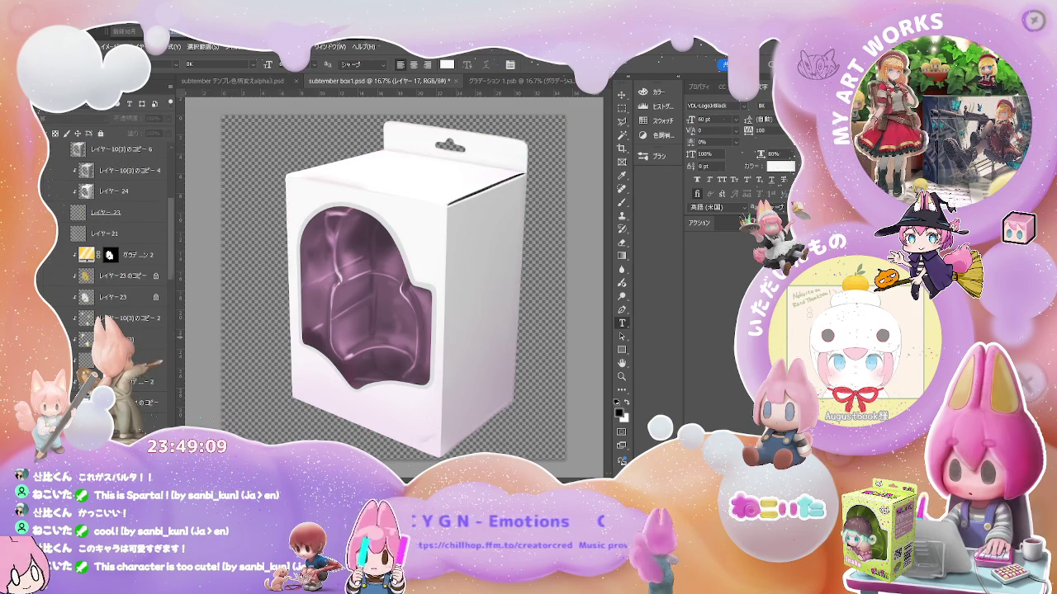
pyautogui.scroll(3, 116, 248)
pyautogui.scroll(1, 116, 248)
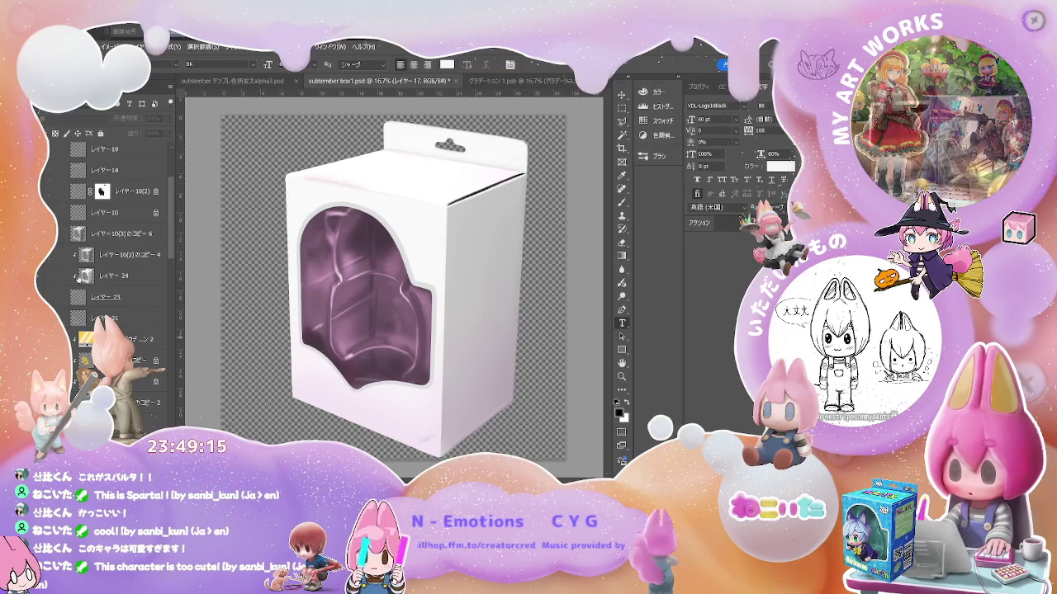
pyautogui.scroll(-2, 80, 277)
pyautogui.scroll(-2, 83, 279)
pyautogui.scroll(-2, 87, 280)
pyautogui.scroll(-2, 86, 280)
pyautogui.scroll(-2, 87, 282)
pyautogui.scroll(2, 88, 282)
pyautogui.scroll(2, 107, 297)
pyautogui.scroll(2, 122, 309)
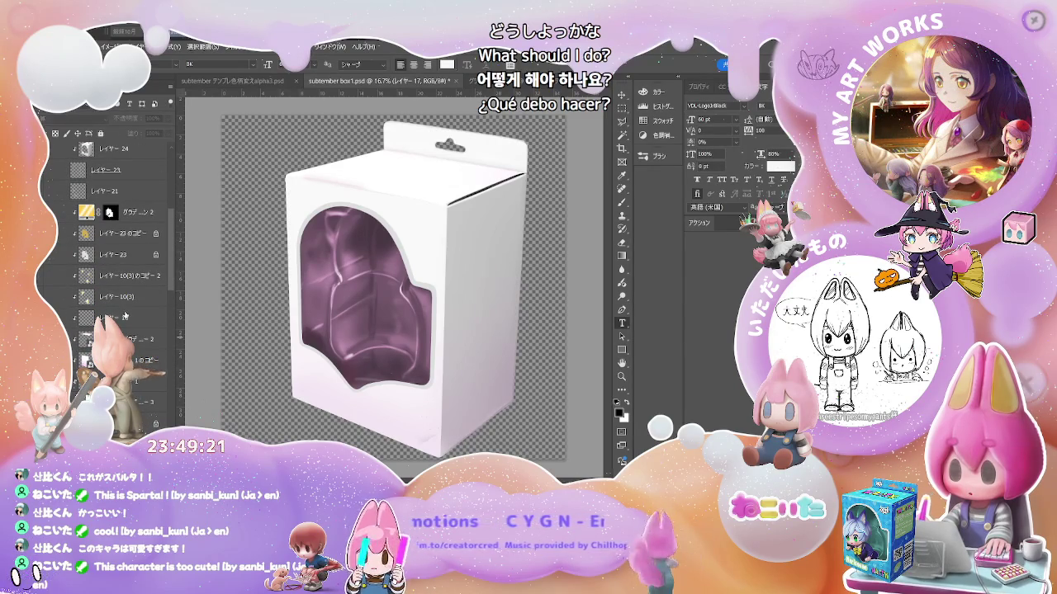
# Add a Brightness/Contrast adjustment above レイヤー10 with brightness lowered slightly.
pyautogui.click(123, 316)
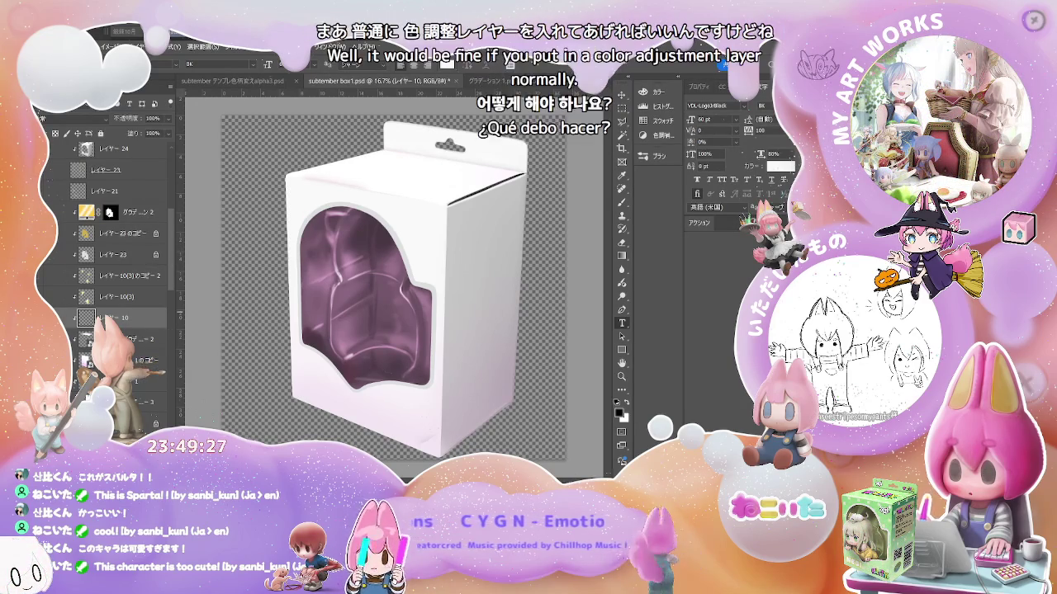
pyautogui.hotkey('ctrl', 'm')
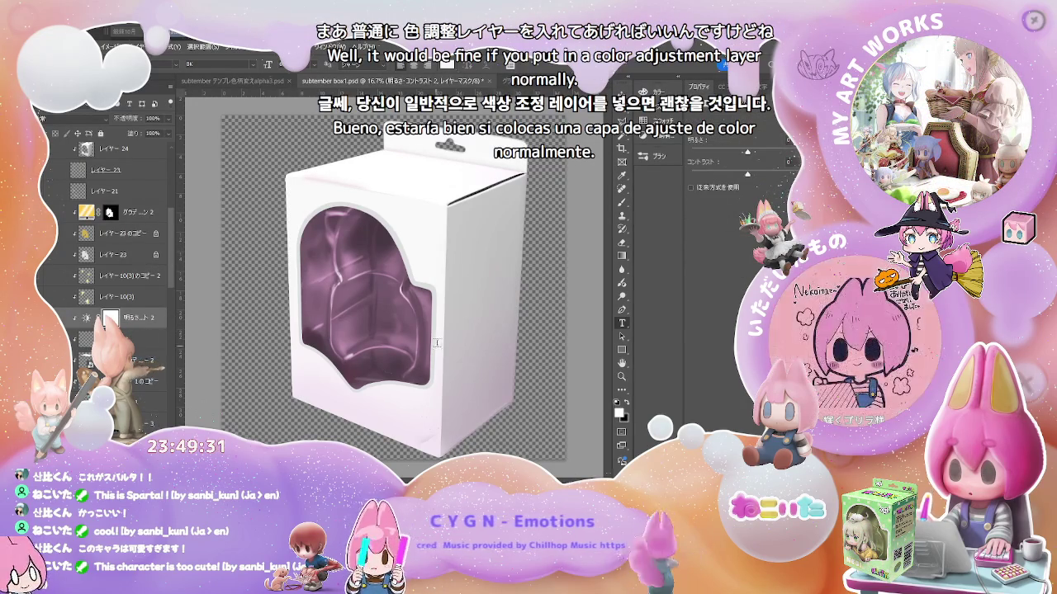
pyautogui.moveTo(747, 152); pyautogui.dragTo(746, 154)
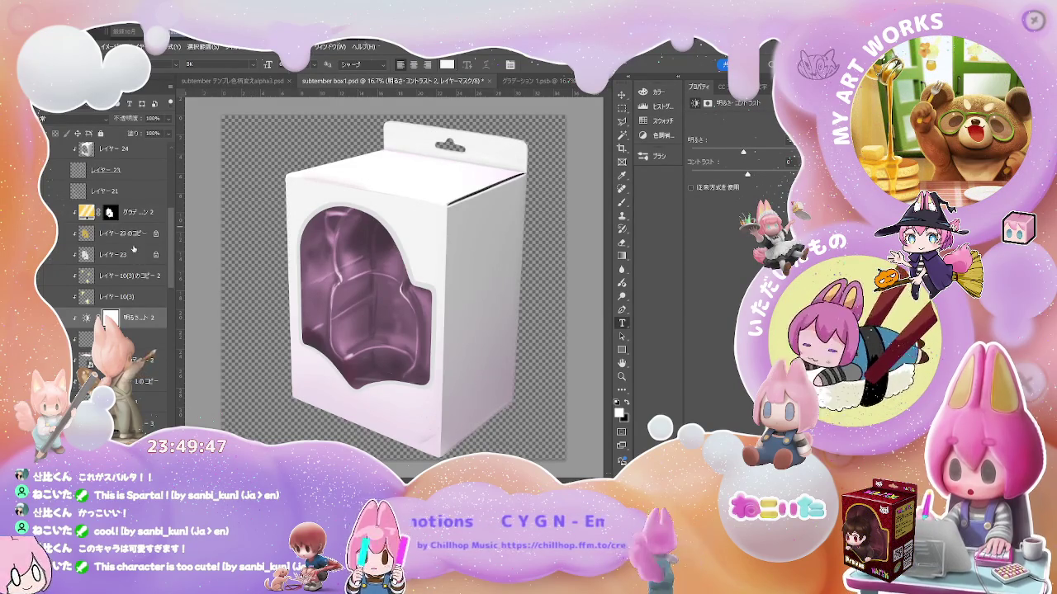
pyautogui.click(122, 255)
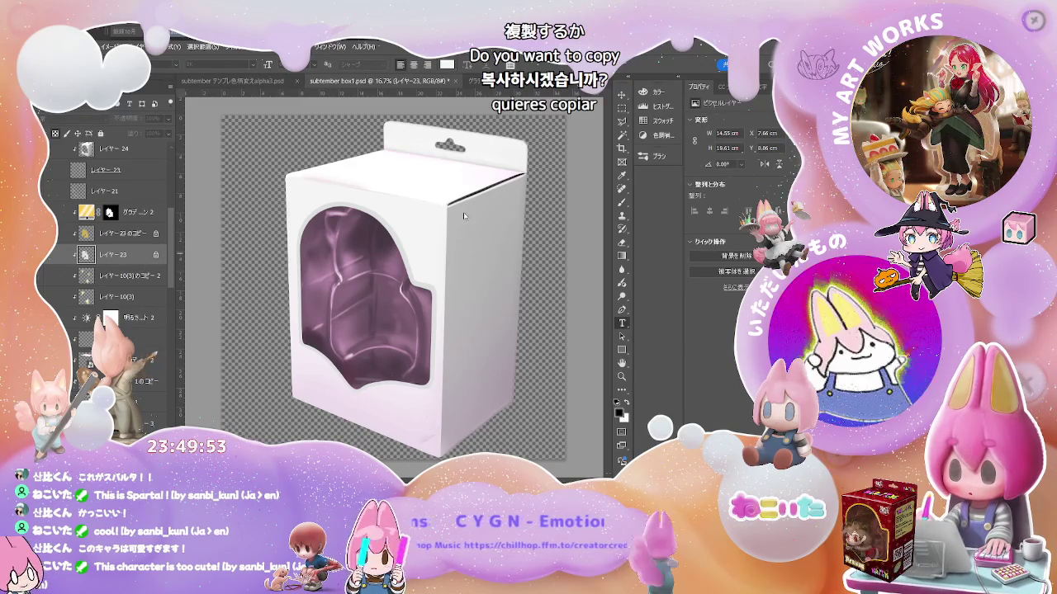
pyautogui.hotkey('ctrl', 'j')
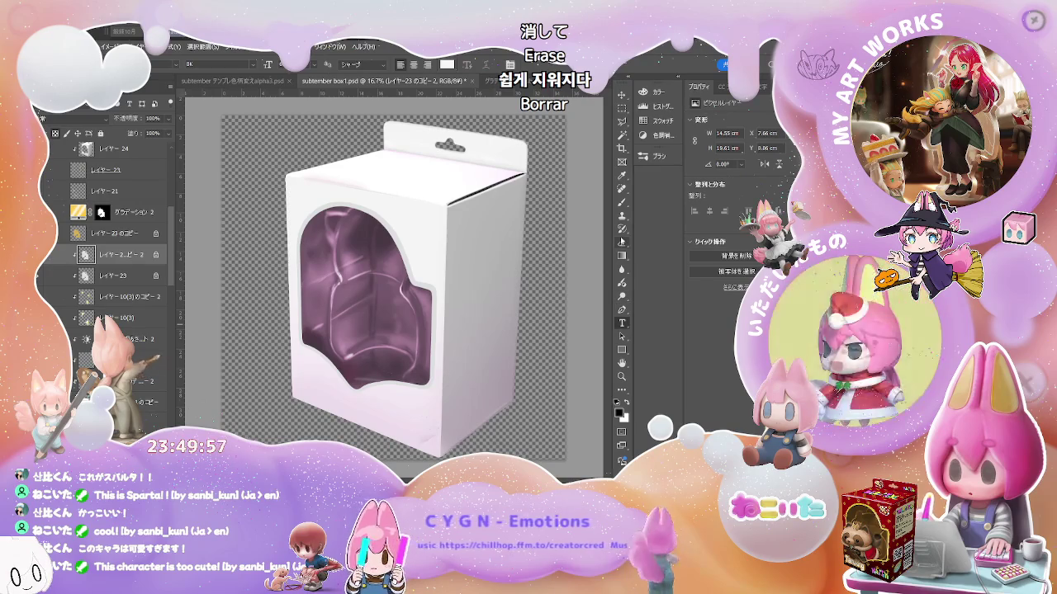
pyautogui.press('i')
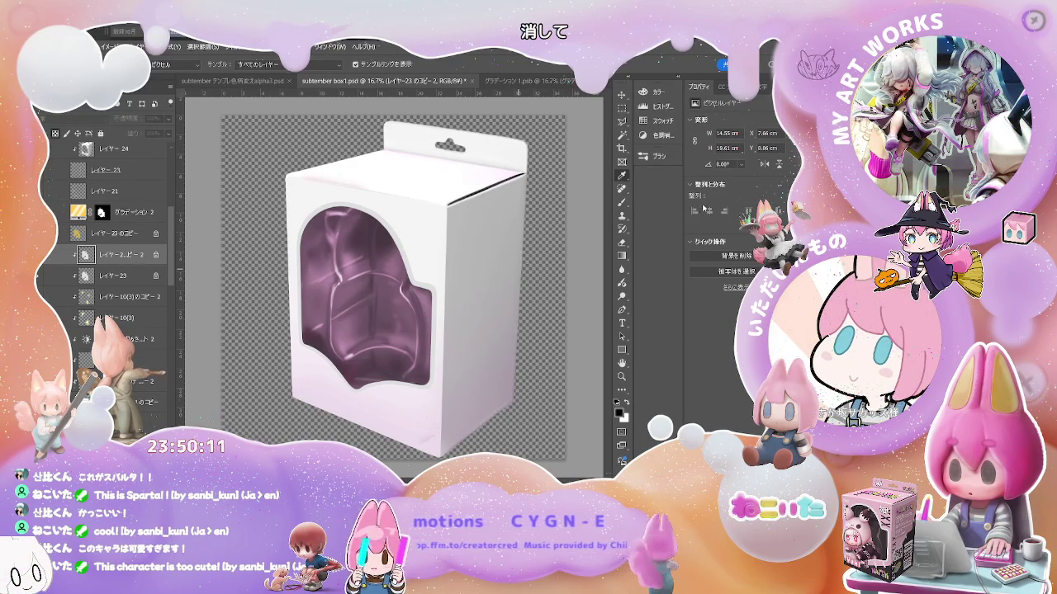
pyautogui.press('t')
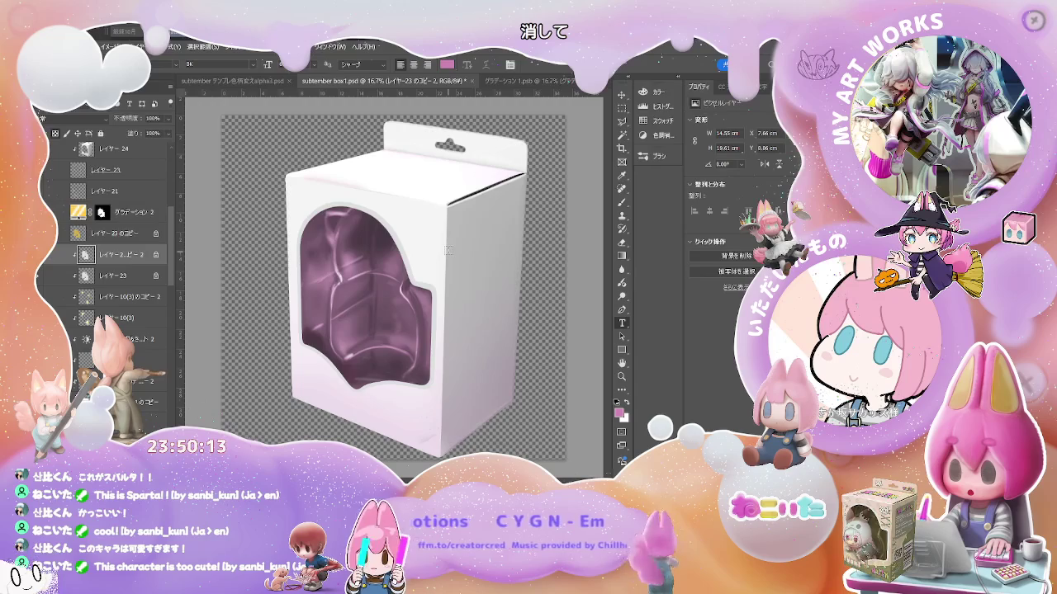
pyautogui.hotkey('alt', 'shift', 'BackSpace')
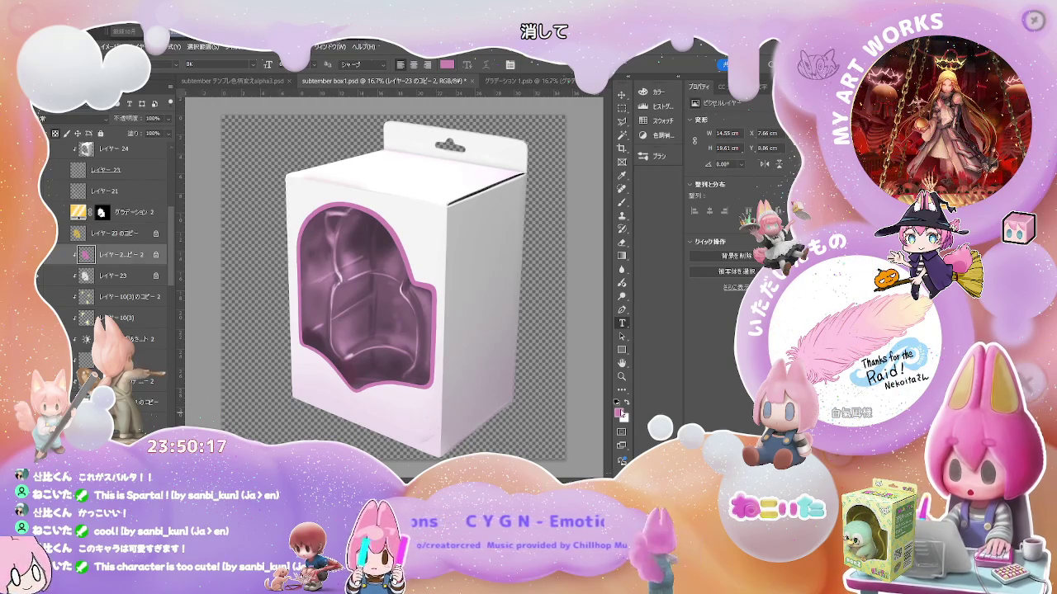
pyautogui.press('i')
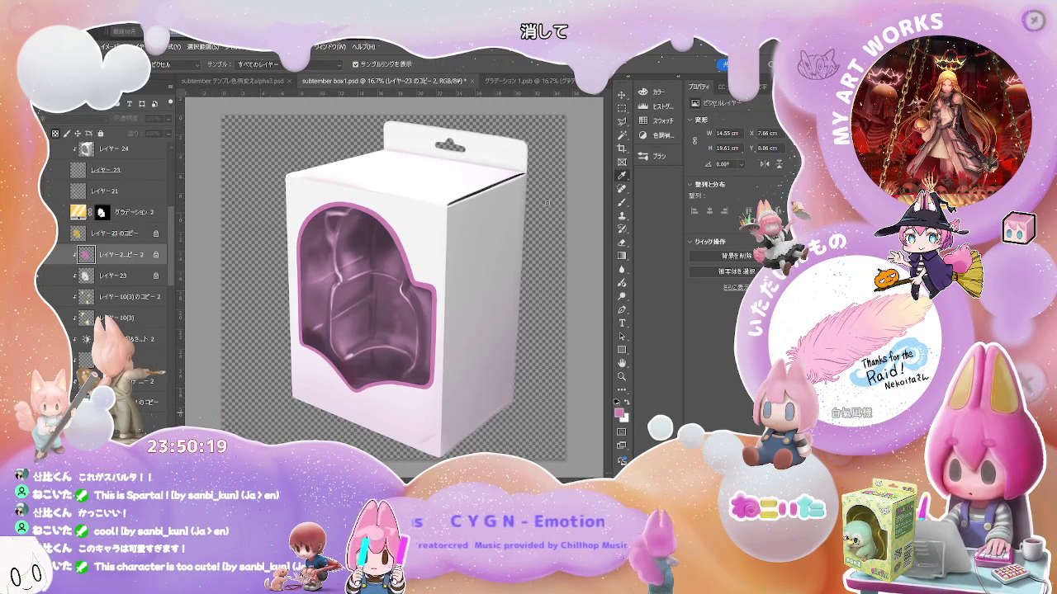
pyautogui.press('t')
pyautogui.hotkey('alt', 'shift', 'BackSpace')
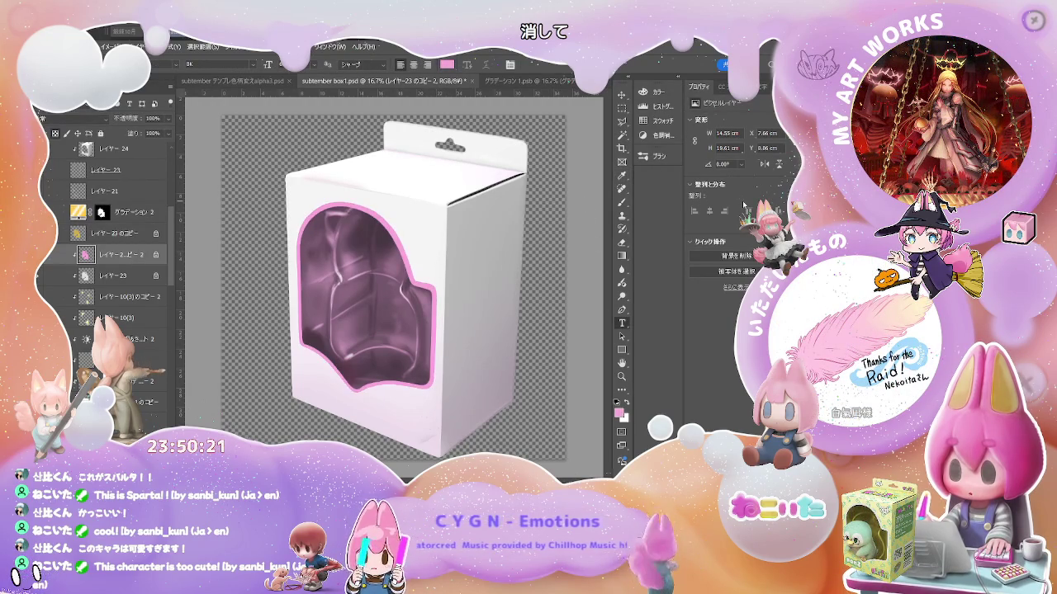
pyautogui.press('i')
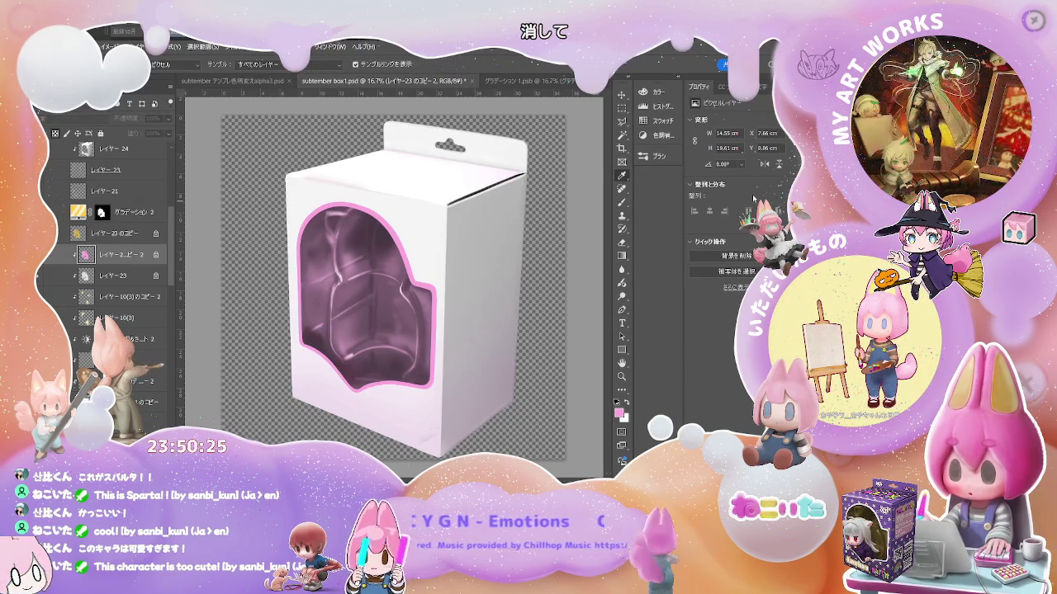
pyautogui.press('t')
pyautogui.hotkey('alt', 'shift', 'BackSpace')
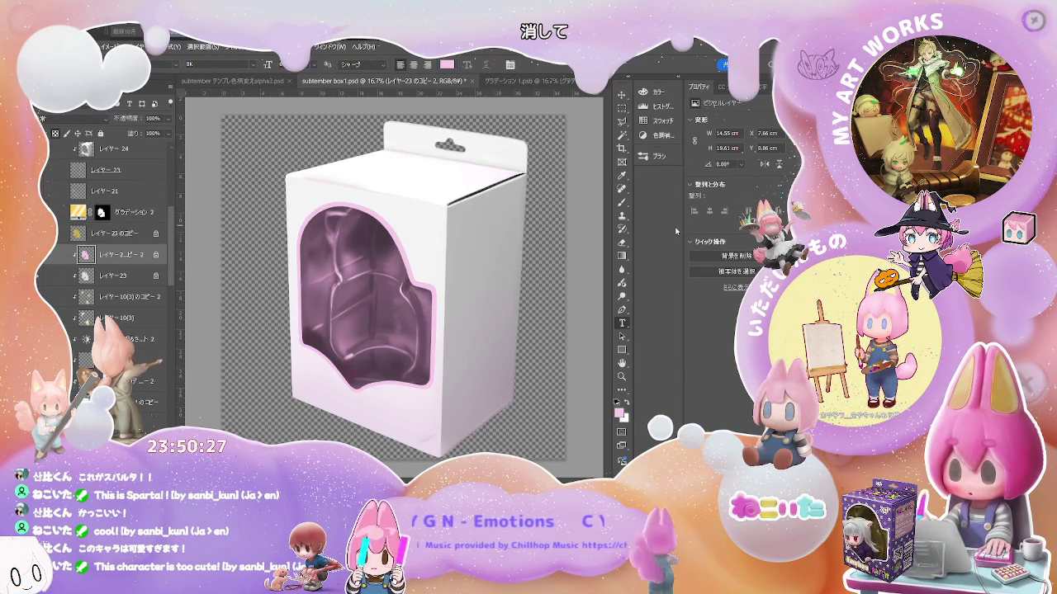
pyautogui.press('i')
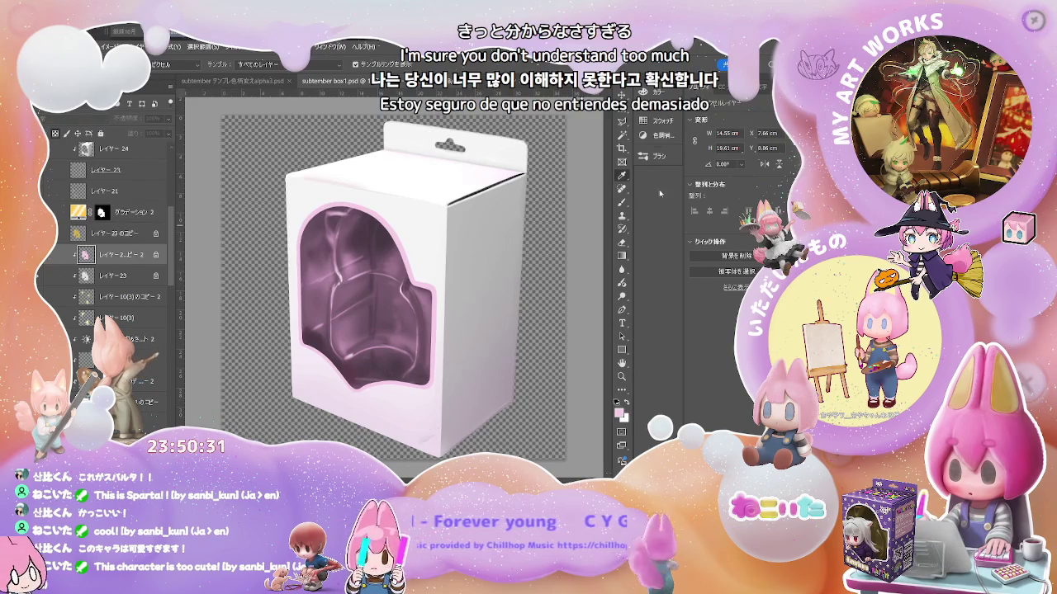
pyautogui.press('t')
pyautogui.hotkey('alt', 'shift', 'BackSpace')
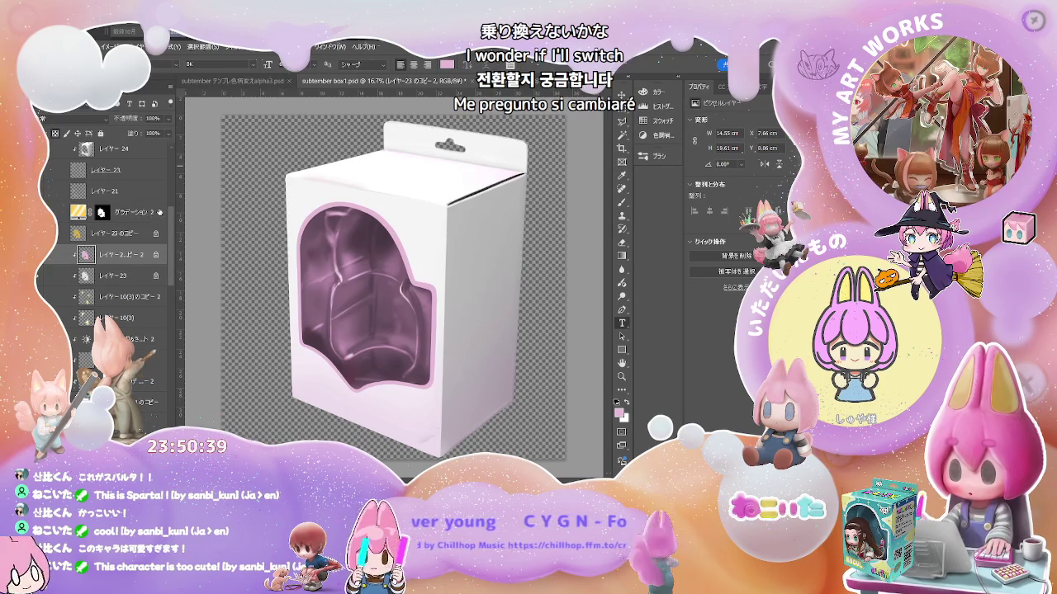
pyautogui.scroll(-5, 92, 191)
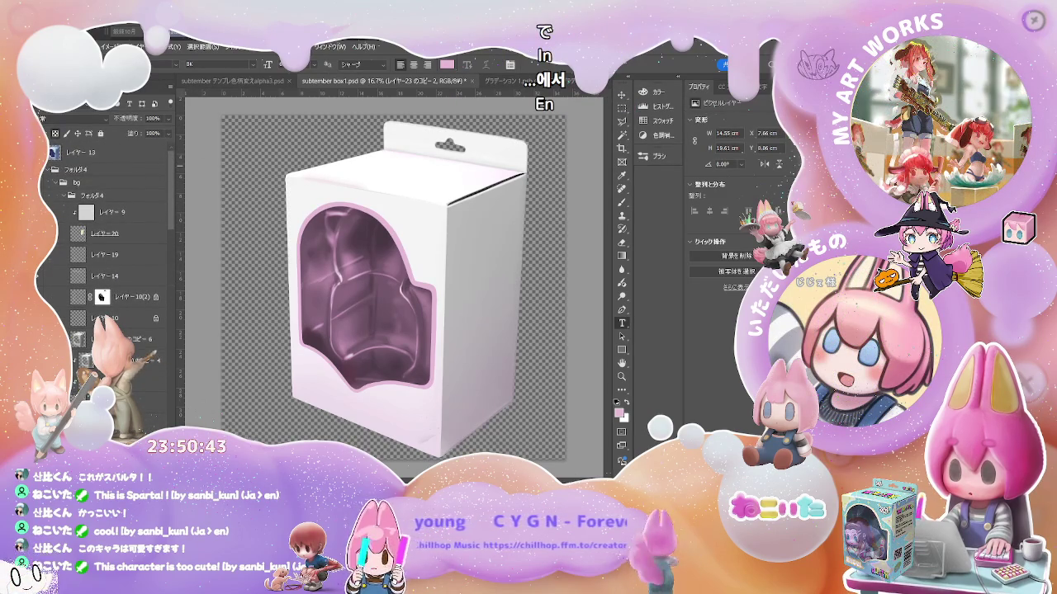
# Show the gold border lines, inspect レイヤー 23, 30 and 24, then hide the border again.
pyautogui.hotkey('ctrl', 'z')
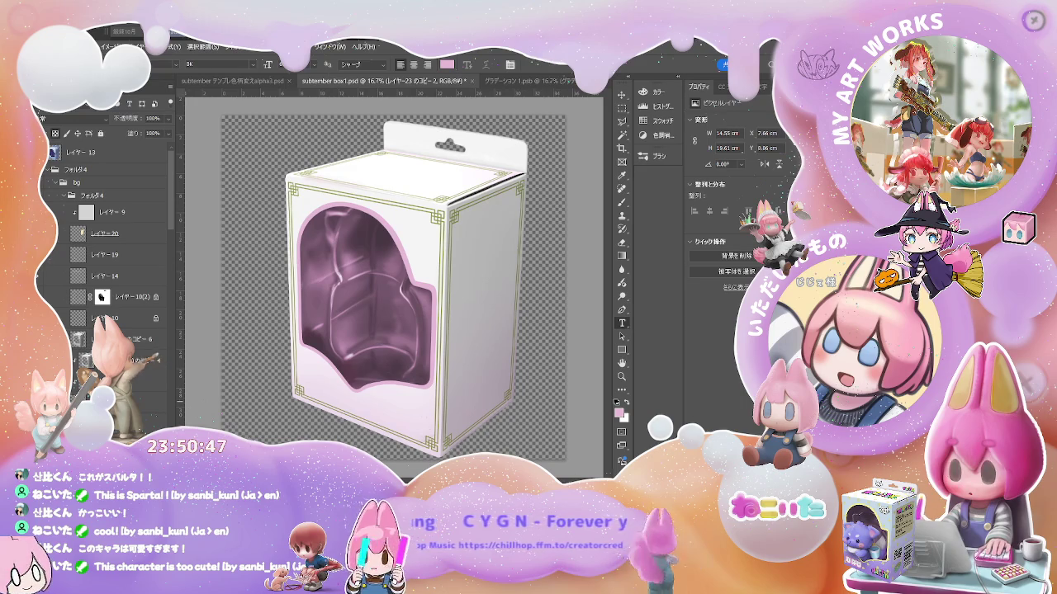
pyautogui.hotkey('ctrl', 'z')
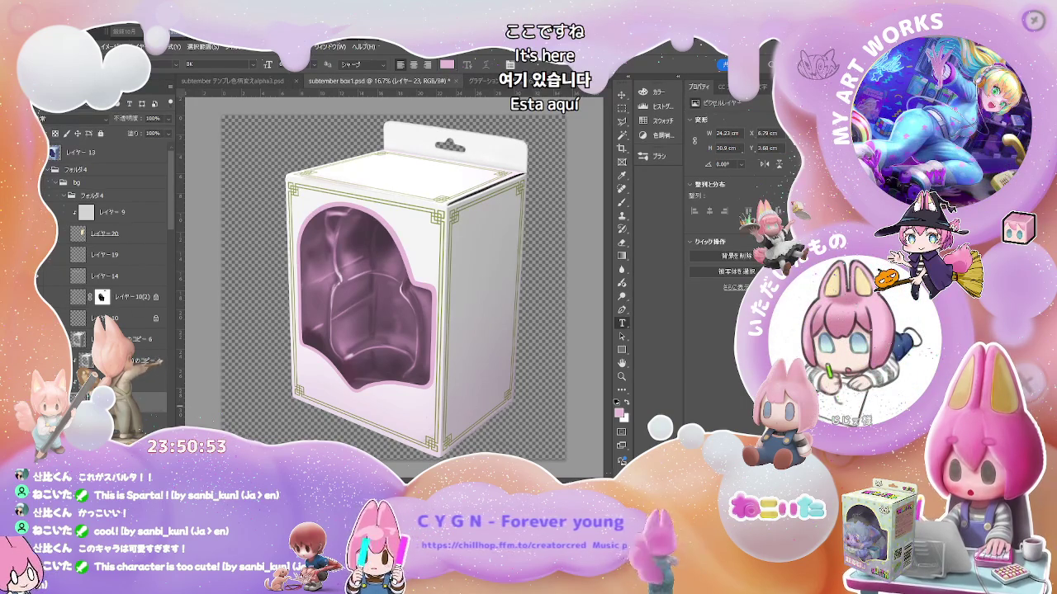
pyautogui.hotkey('ctrl', 'shift', 'alt', 'n')
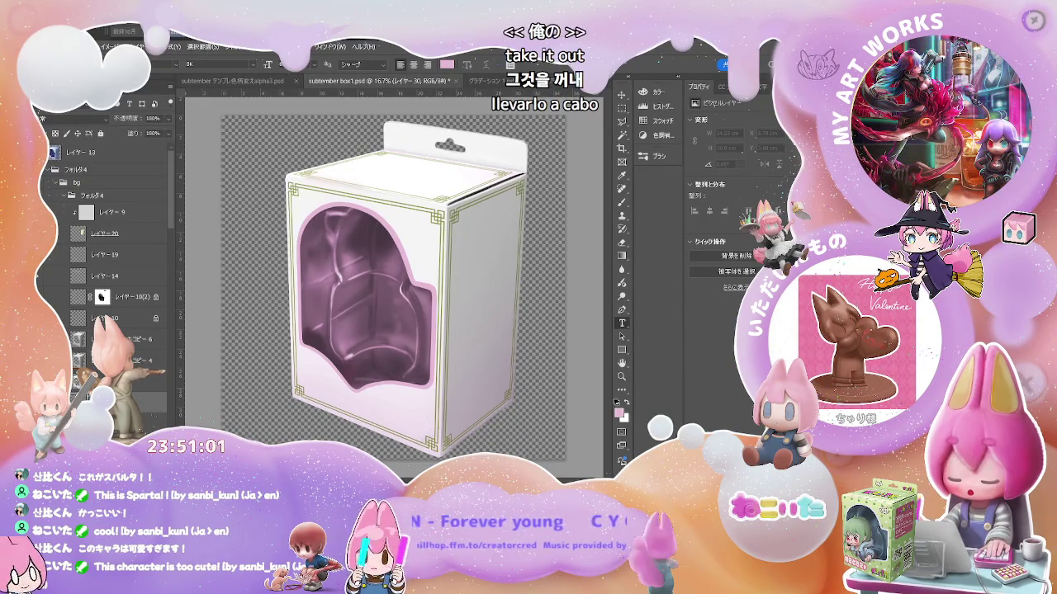
pyautogui.hotkey('ctrl', 'z')
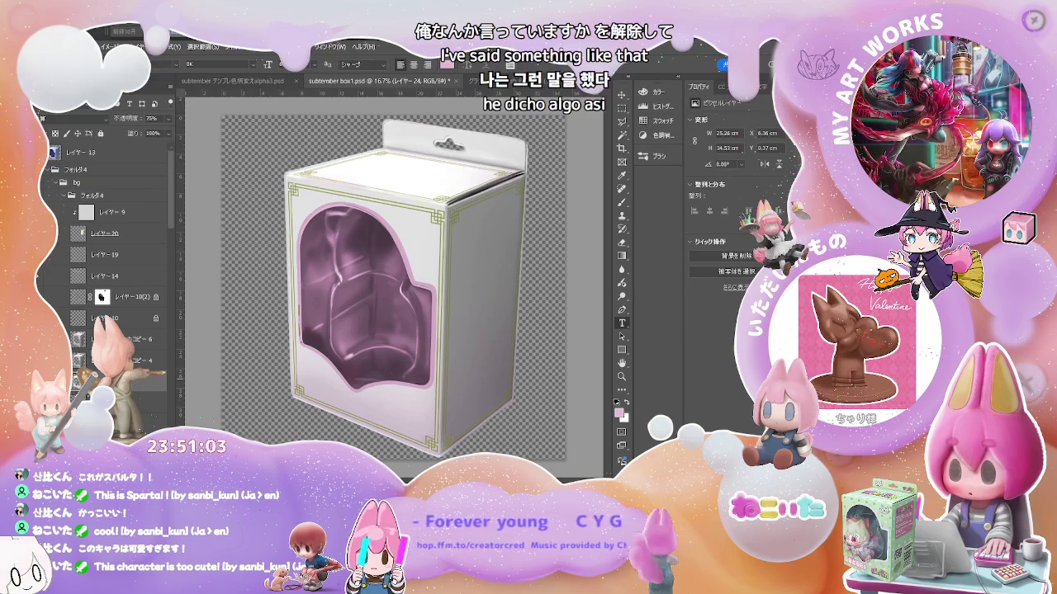
pyautogui.hotkey('ctrl', 'z')
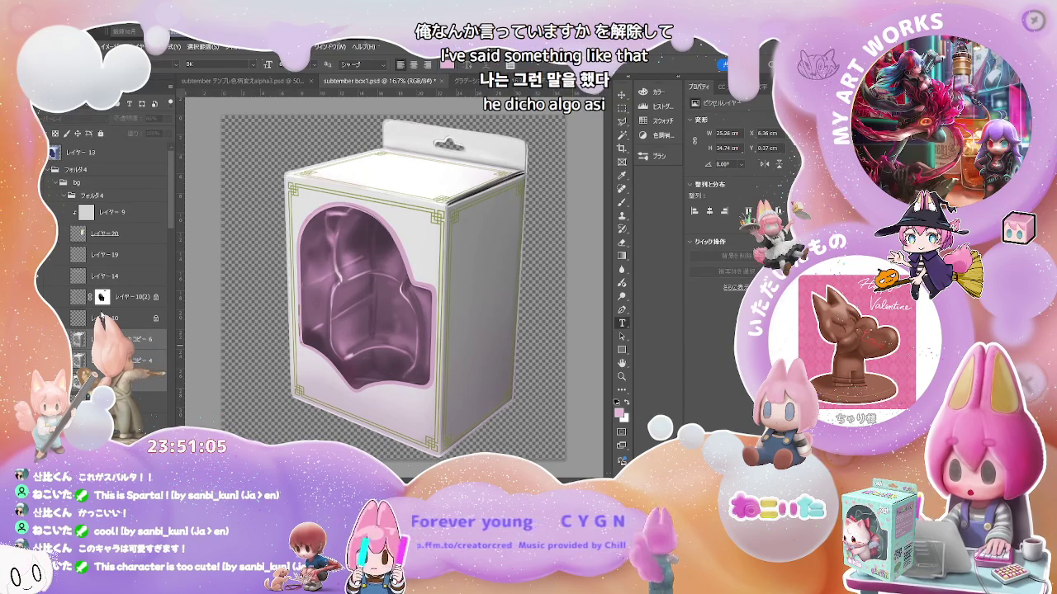
pyautogui.hotkey('ctrl', 'z')
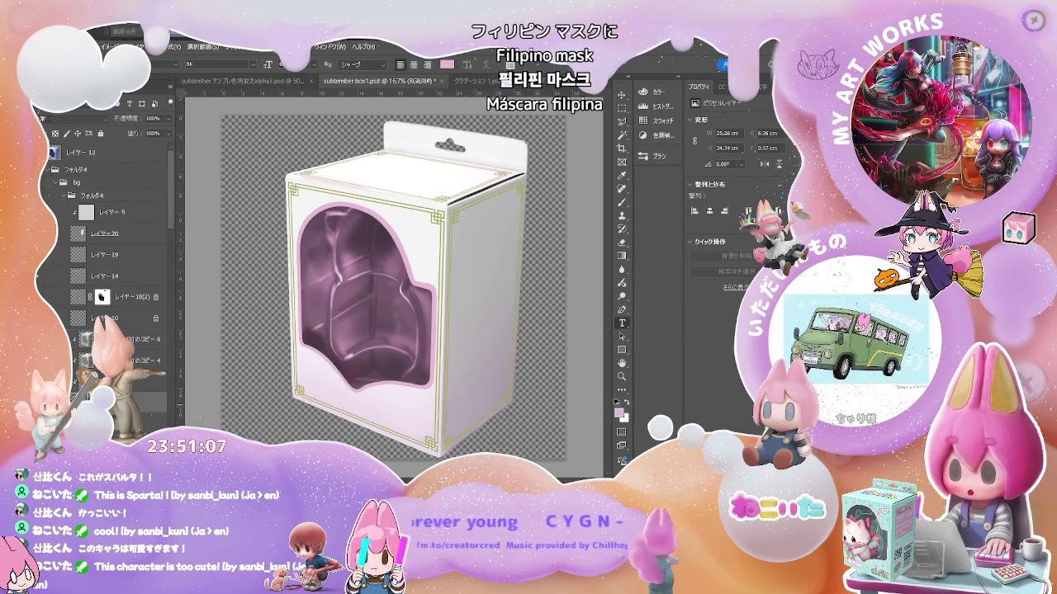
pyautogui.hotkey('ctrl', 'z')
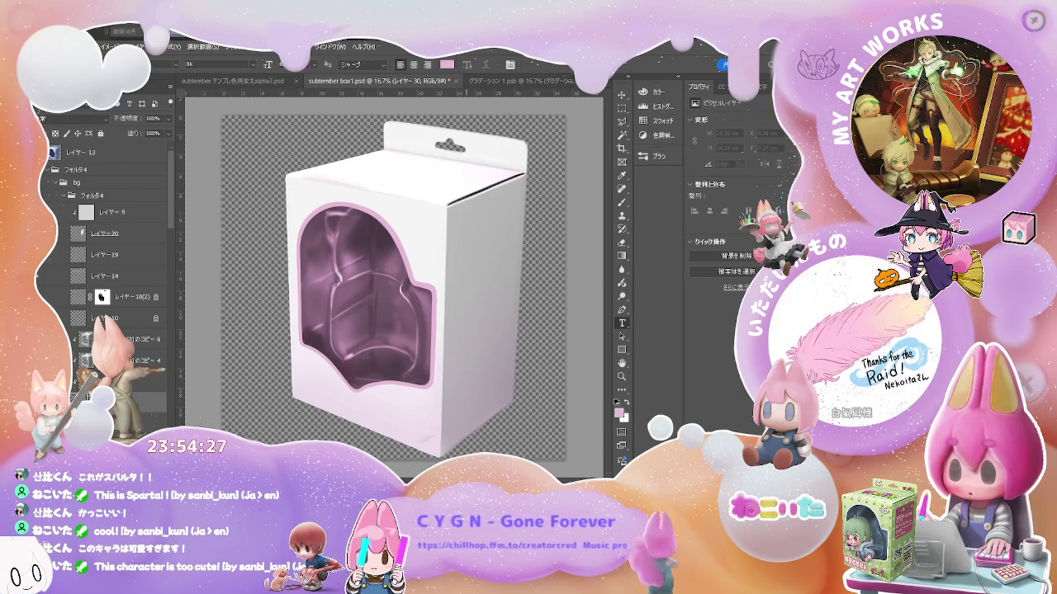
pyautogui.hotkey('ctrl', 'v')
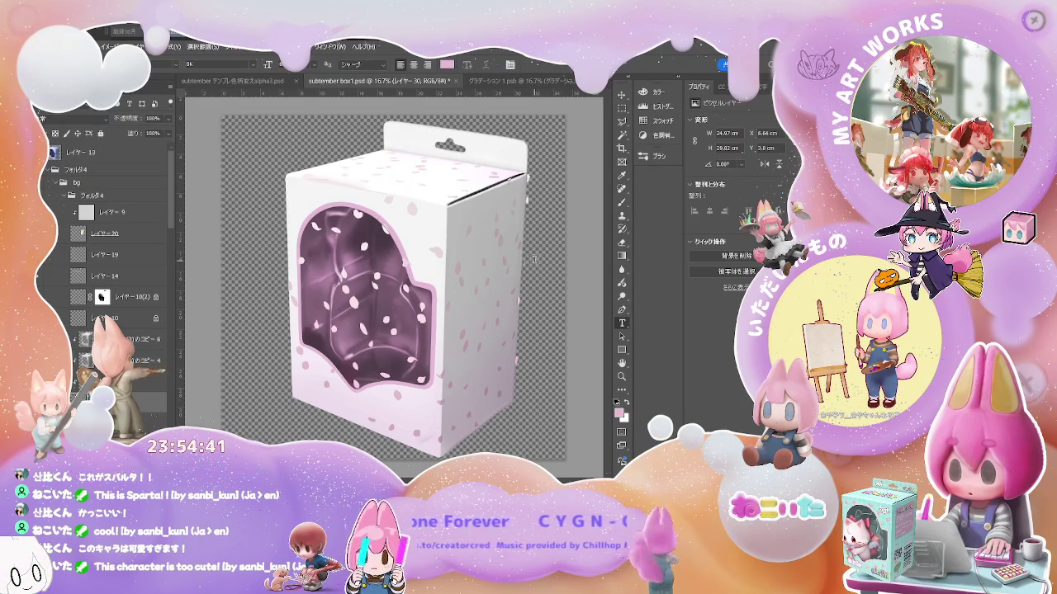
pyautogui.click(140, 381)
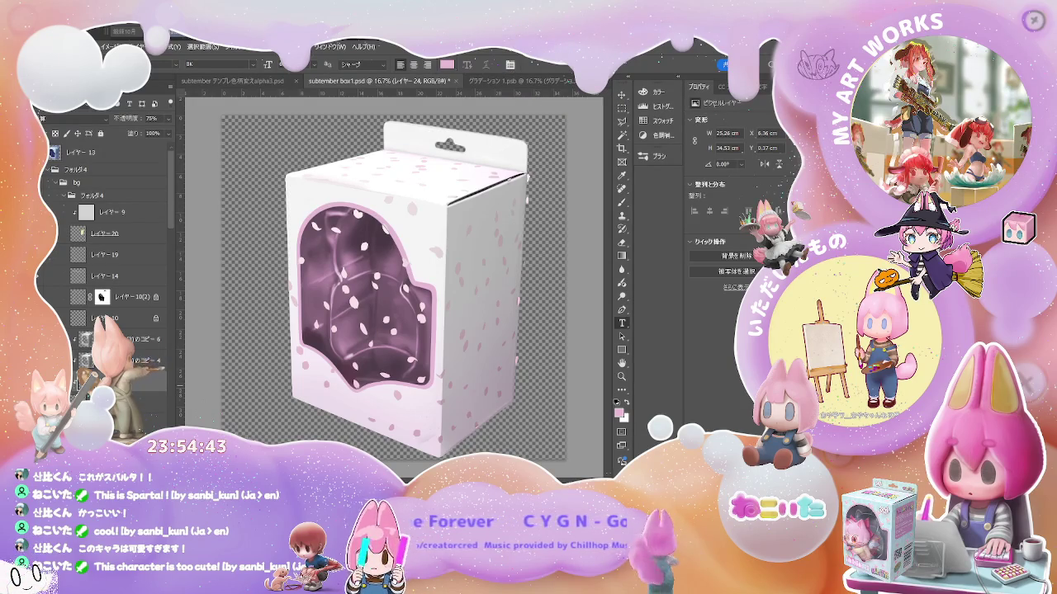
pyautogui.press('w')
pyautogui.click(373, 310)
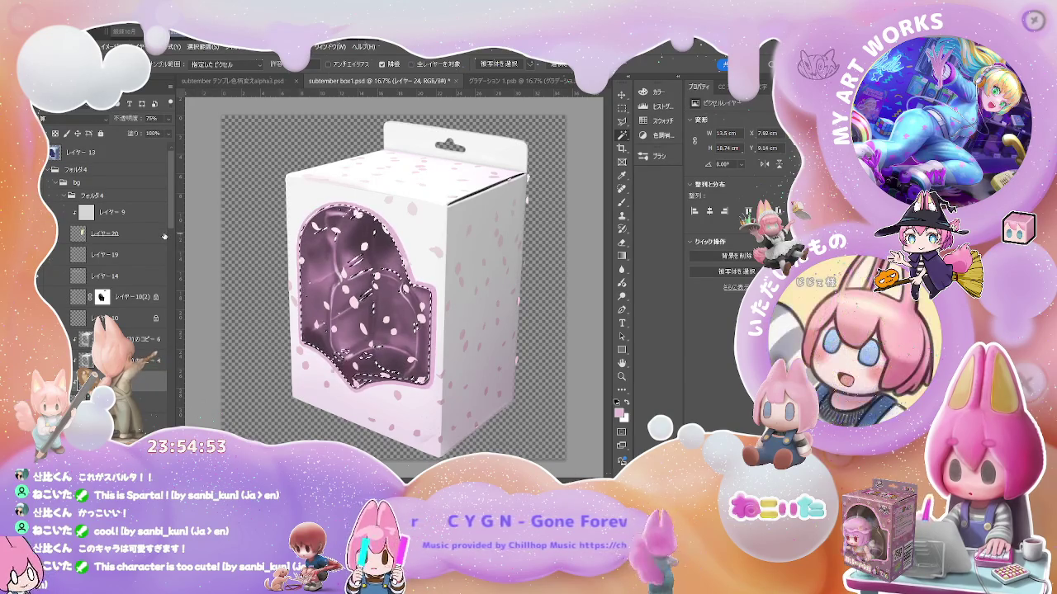
pyautogui.hotkey('ctrl', 'd')
pyautogui.press('v')
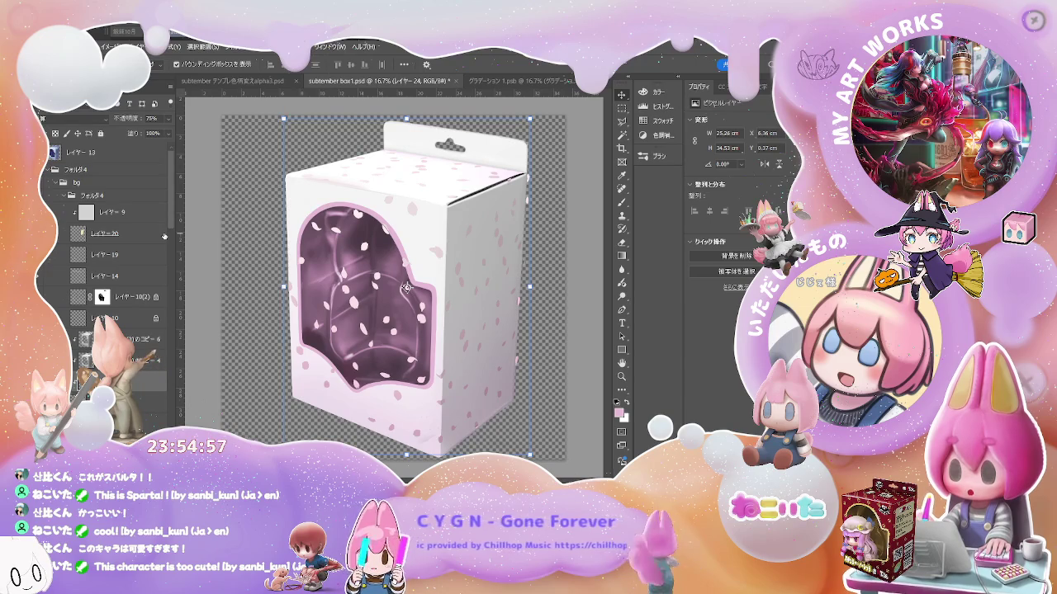
pyautogui.click(406, 297)
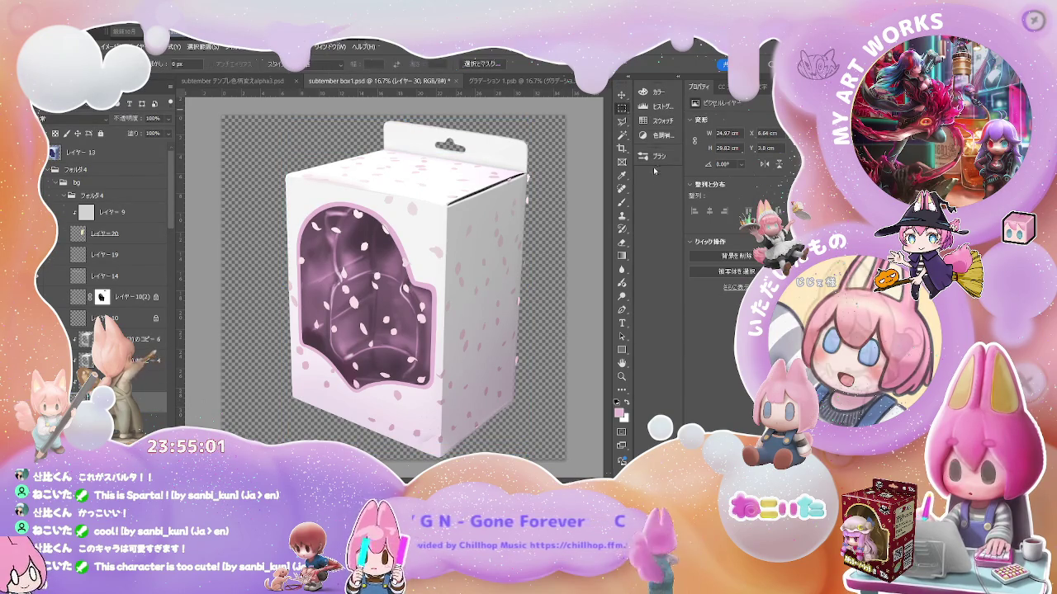
pyautogui.click(622, 134)
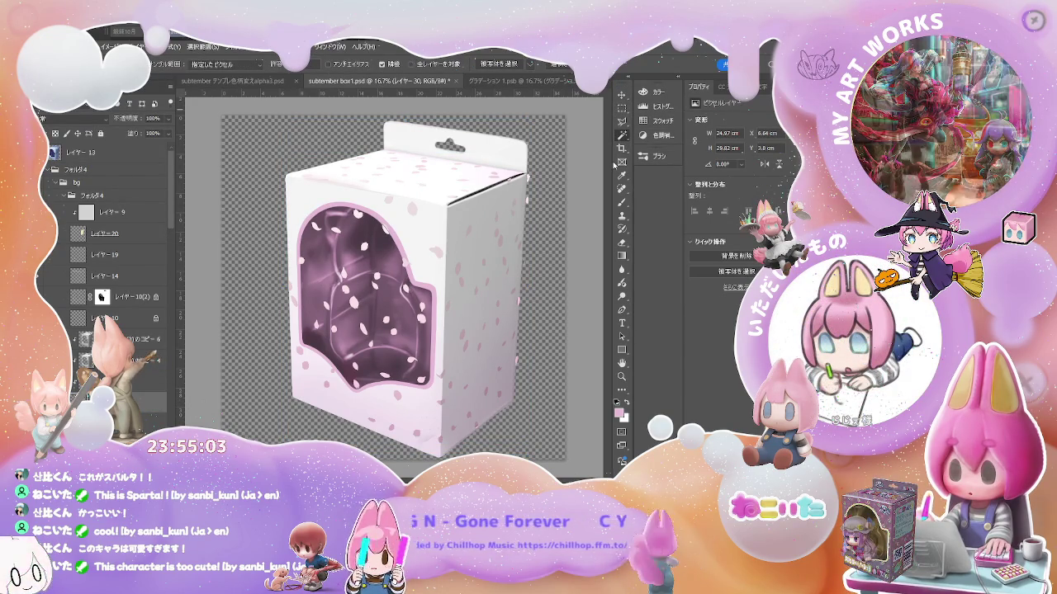
pyautogui.scroll(-5, 174, 263)
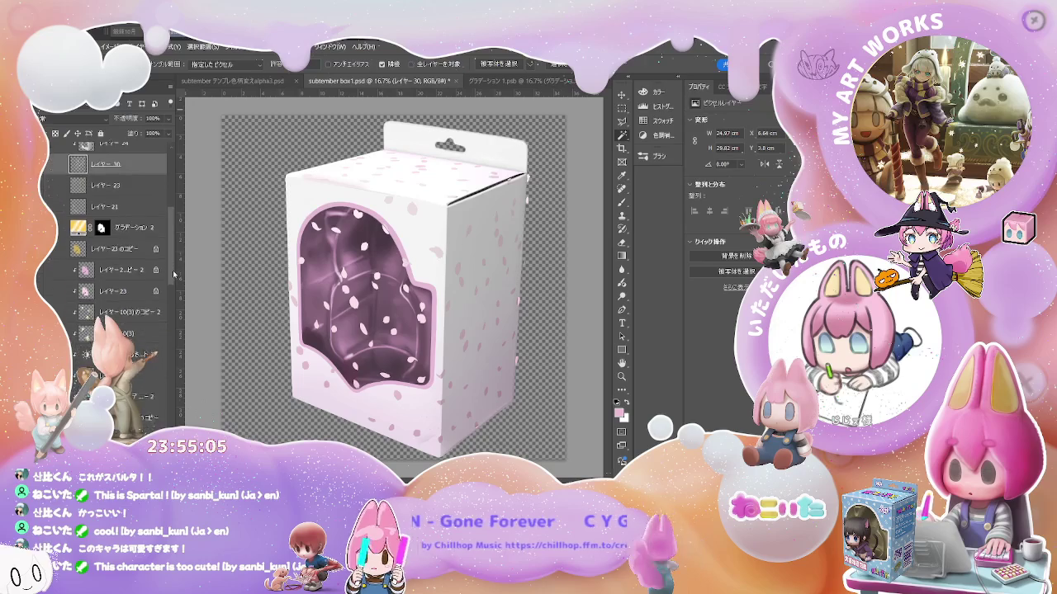
pyautogui.moveTo(174, 264); pyautogui.dragTo(177, 376)
pyautogui.scroll(-2, 177, 375)
pyautogui.scroll(-2, 178, 376)
pyautogui.scroll(-2, 173, 374)
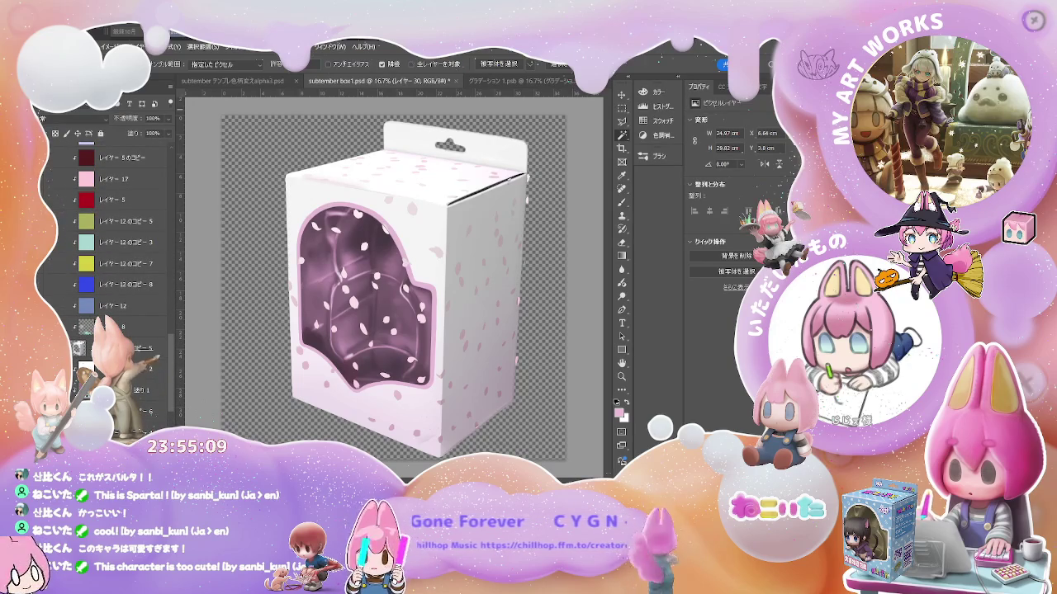
pyautogui.click(153, 349)
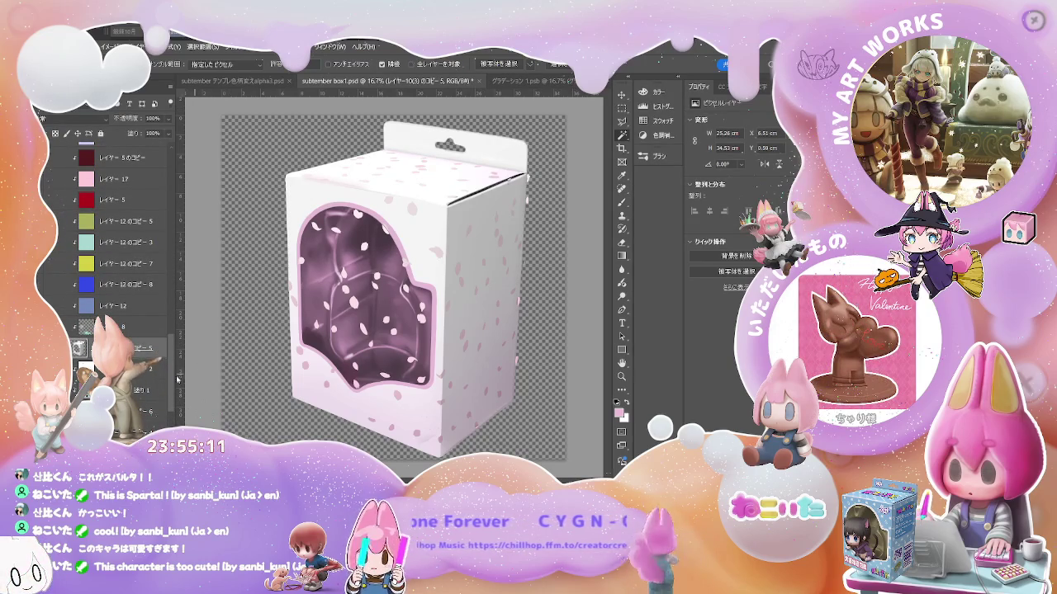
pyautogui.scroll(-2, 177, 378)
pyautogui.scroll(-2, 178, 378)
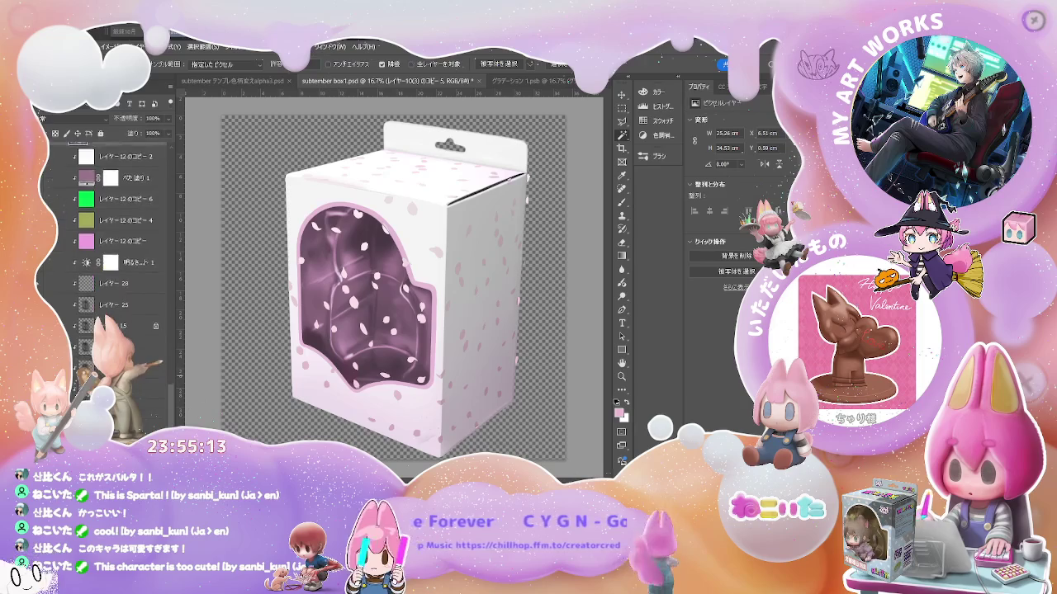
pyautogui.scroll(-1, 124, 248)
pyautogui.press('Delete')
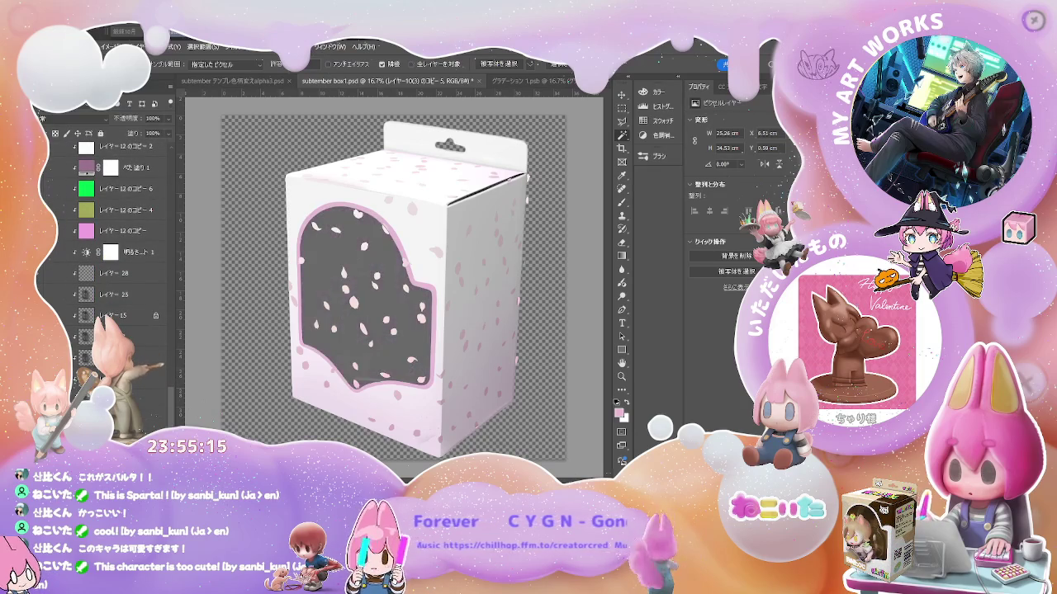
pyautogui.press('Delete')
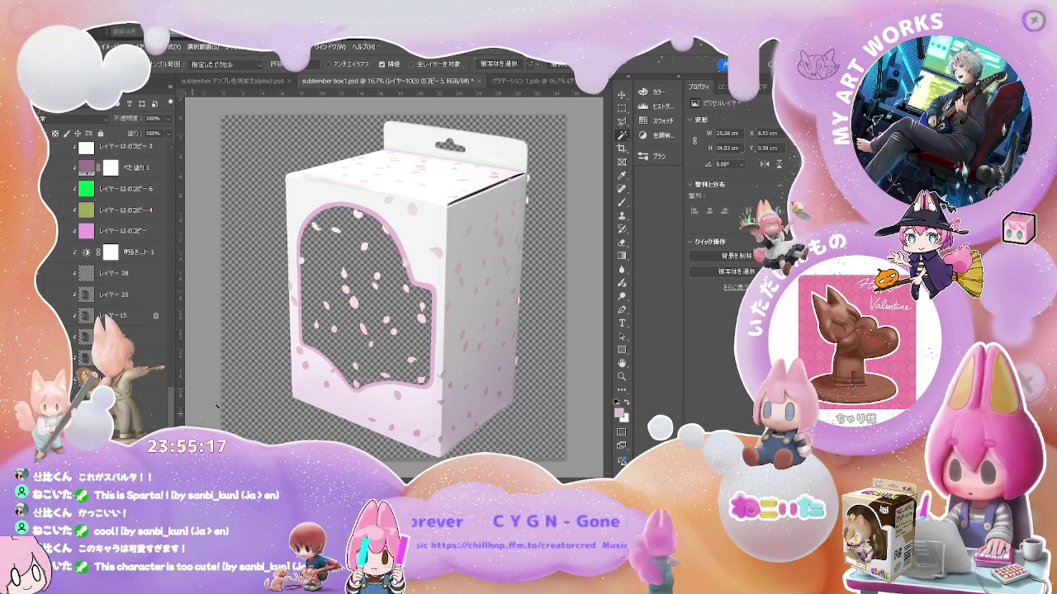
pyautogui.hotkey('ctrl', 'shift', 'd')
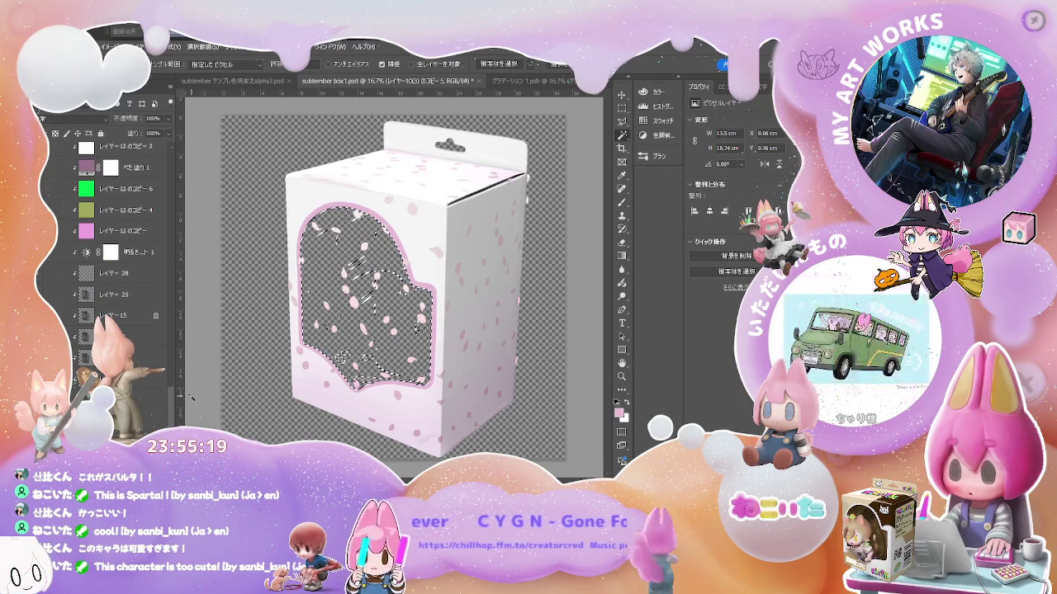
pyautogui.hotkey('ctrl', 'j')
pyautogui.moveTo(172, 403); pyautogui.dragTo(174, 361)
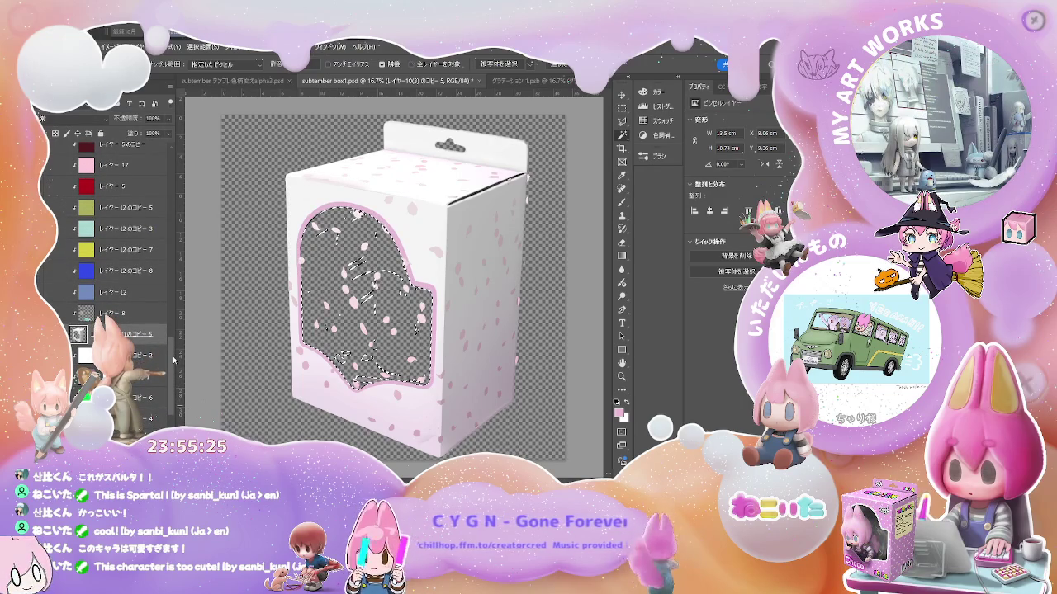
pyautogui.hotkey('ctrl', '+')
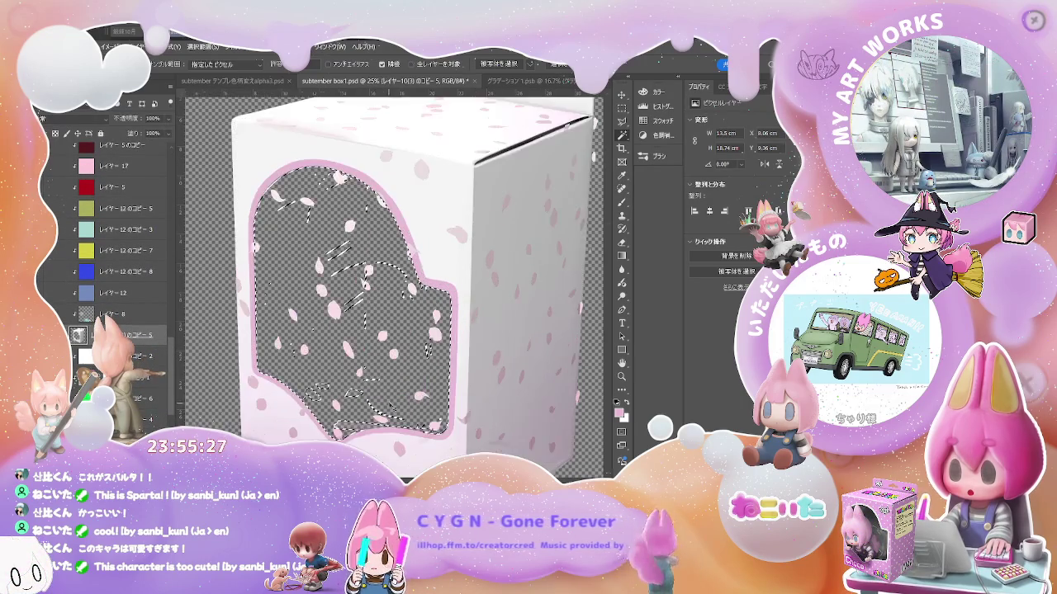
pyautogui.hotkey('ctrl', '+')
pyautogui.hotkey('ctrl', '+')
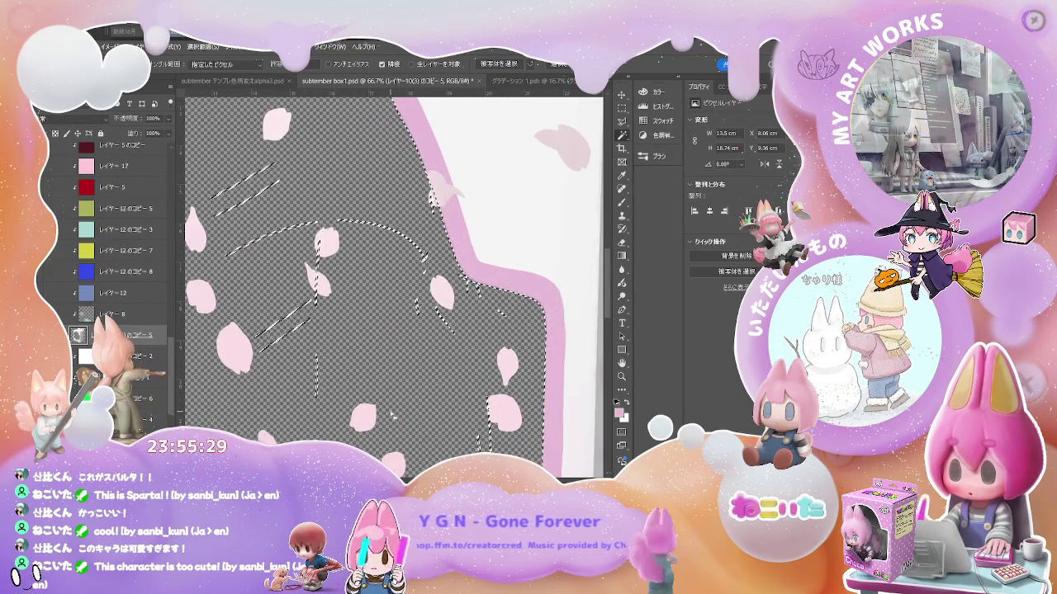
pyautogui.hotkey('ctrl', '-')
pyautogui.hotkey('ctrl', '-')
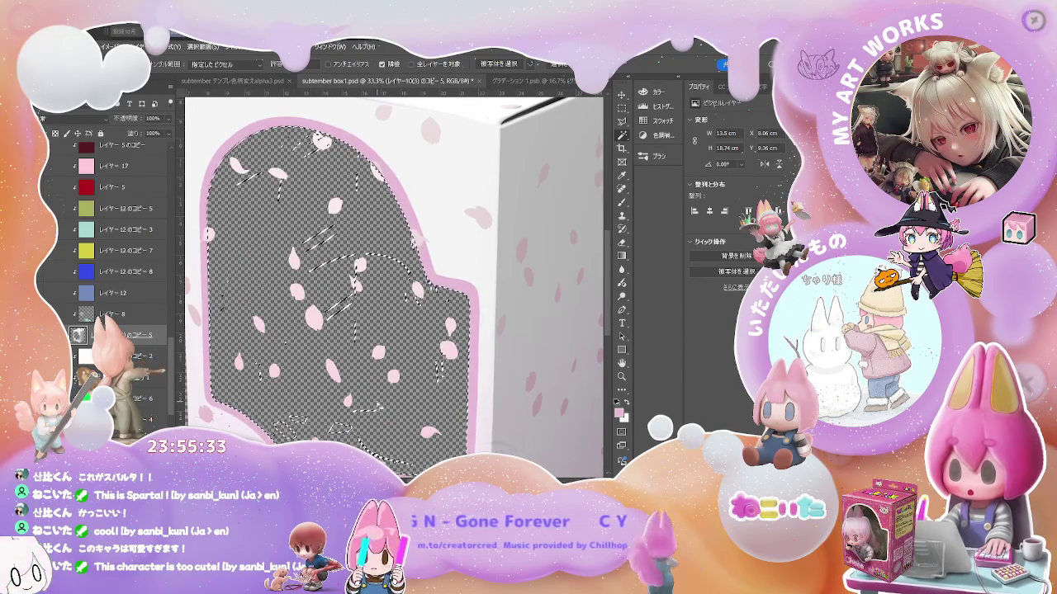
pyautogui.hotkey('ctrl', 'd')
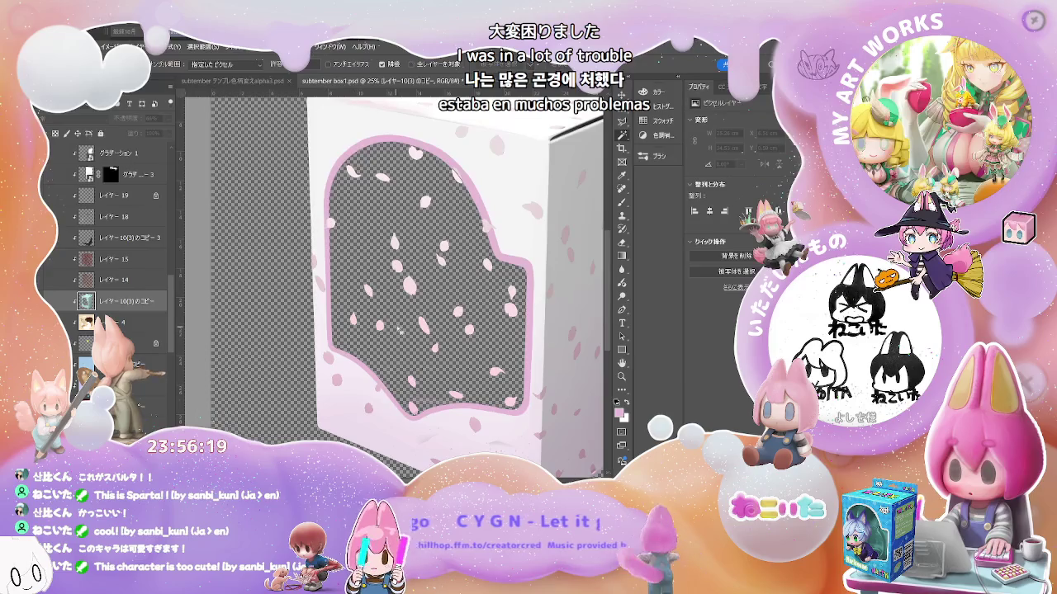
pyautogui.hotkey('ctrl', 'd')
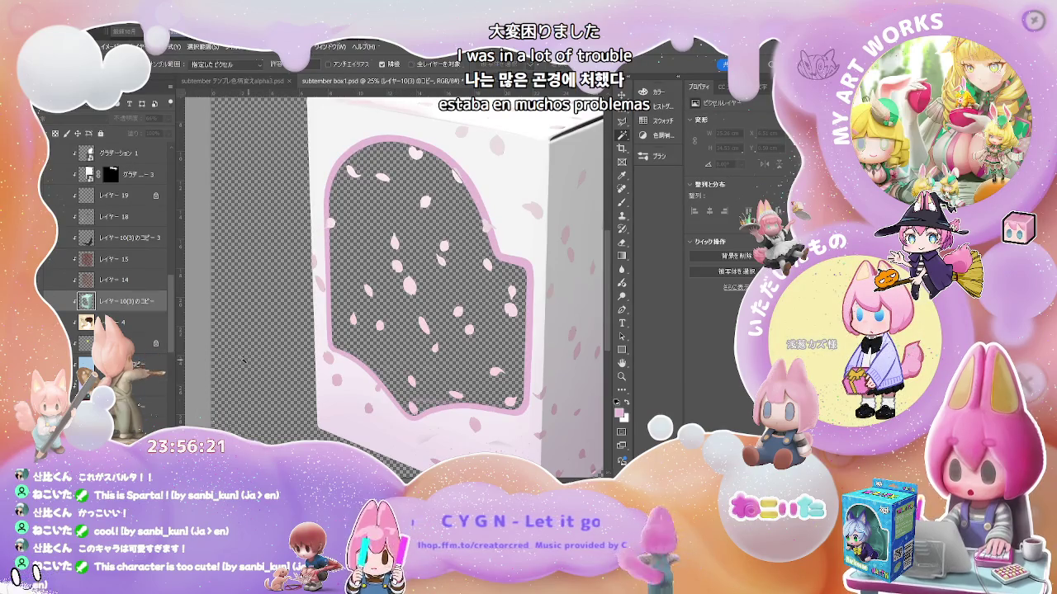
pyautogui.moveTo(172, 300); pyautogui.dragTo(176, 219)
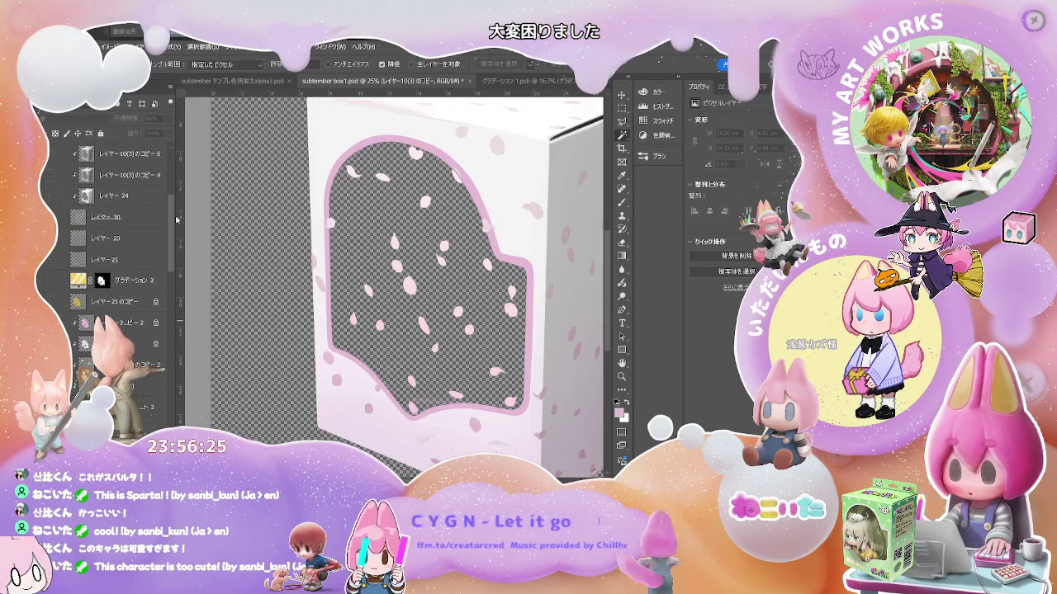
pyautogui.scroll(2, 176, 217)
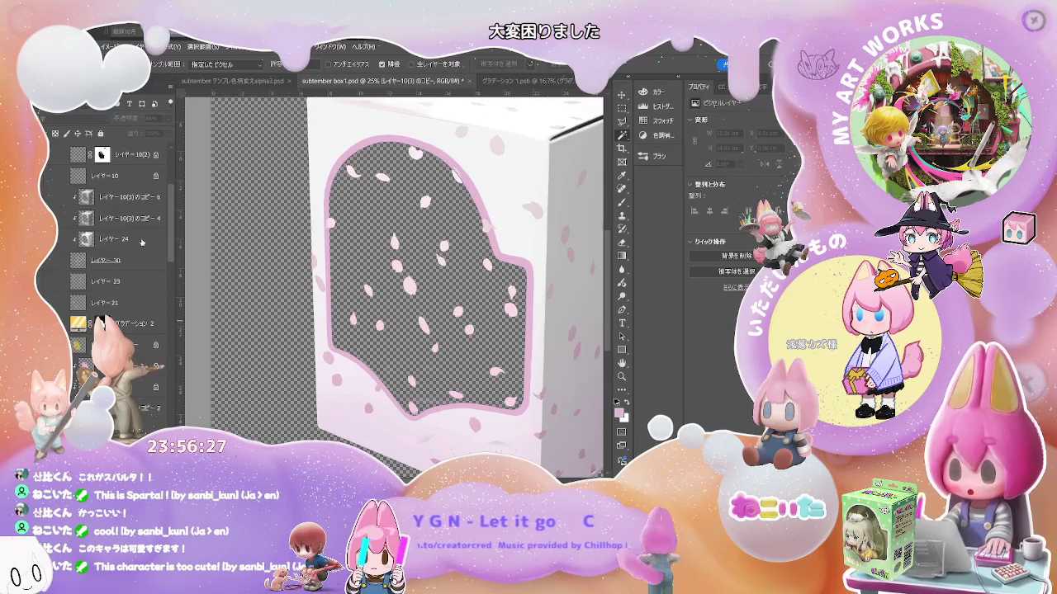
pyautogui.click(114, 239)
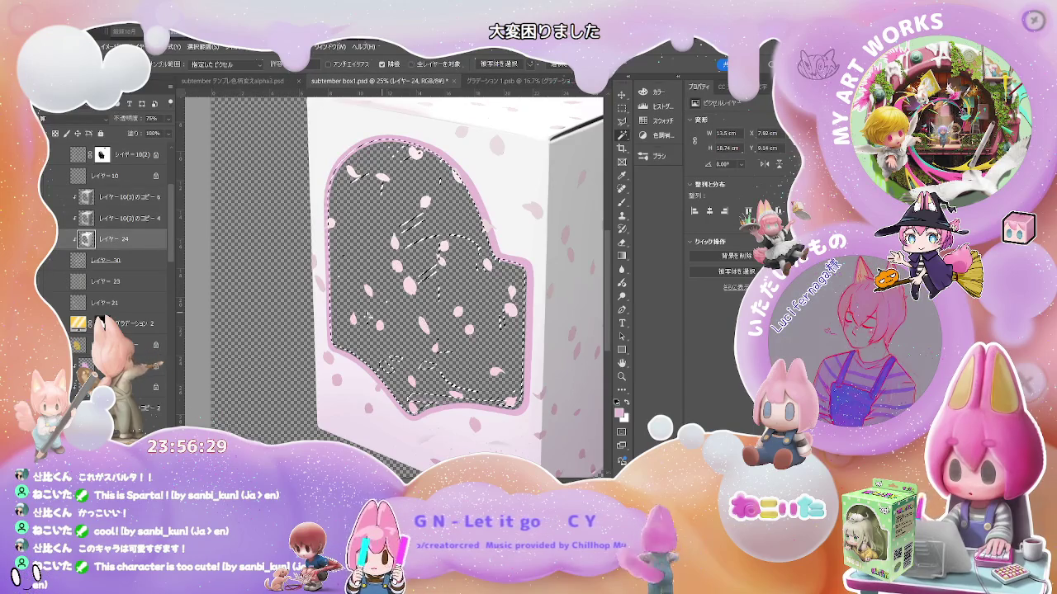
pyautogui.moveTo(172, 220); pyautogui.dragTo(171, 169)
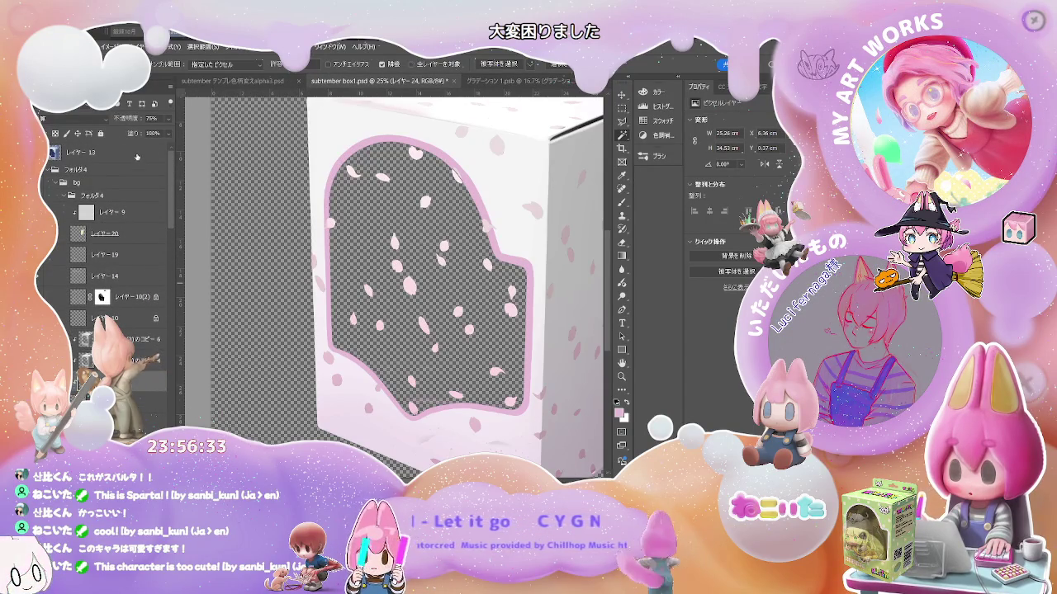
# Switch to Quick Selection and make レイヤー10(3)のコピー5 the active layer.
pyautogui.click(107, 153)
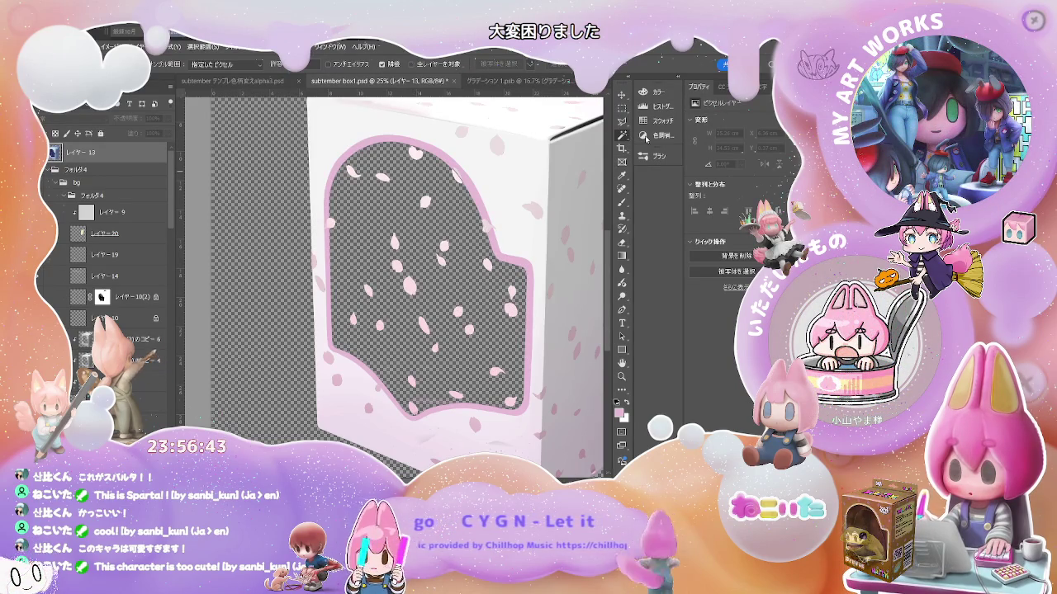
pyautogui.hotkey('shift', 'w')
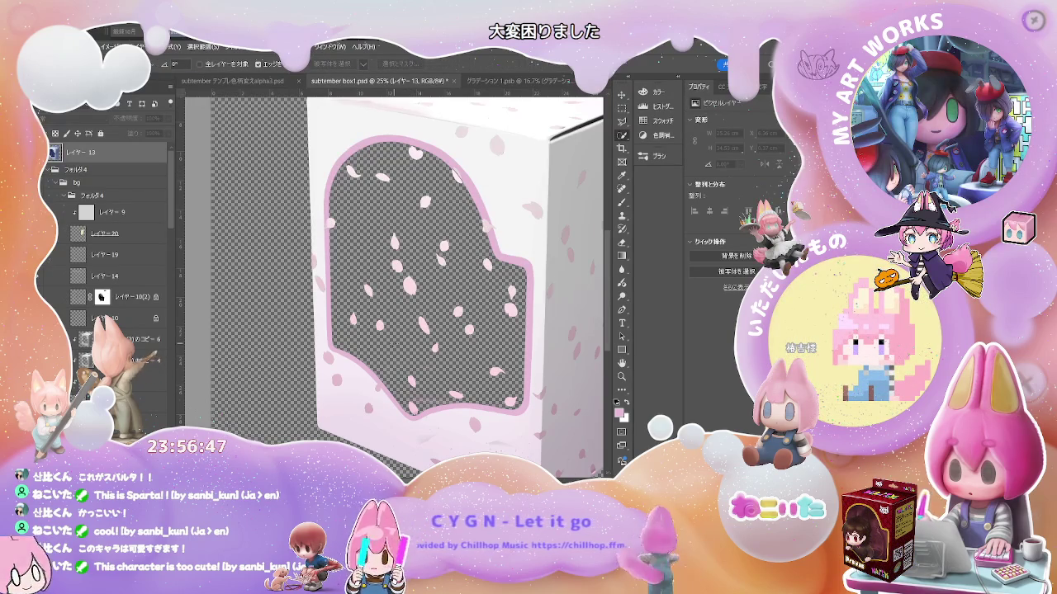
pyautogui.moveTo(168, 225); pyautogui.dragTo(169, 367)
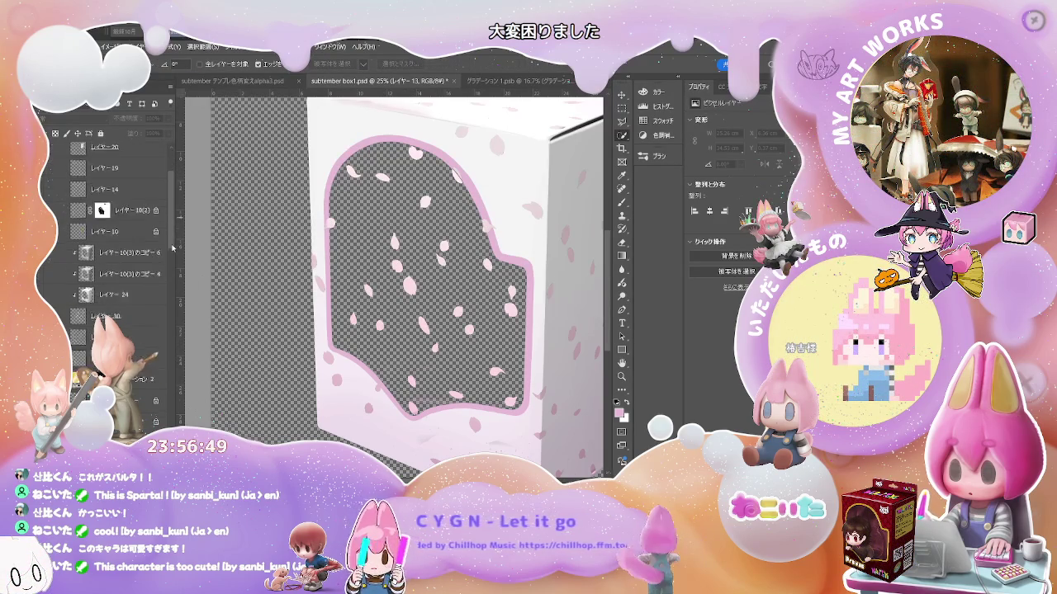
pyautogui.scroll(5, 157, 328)
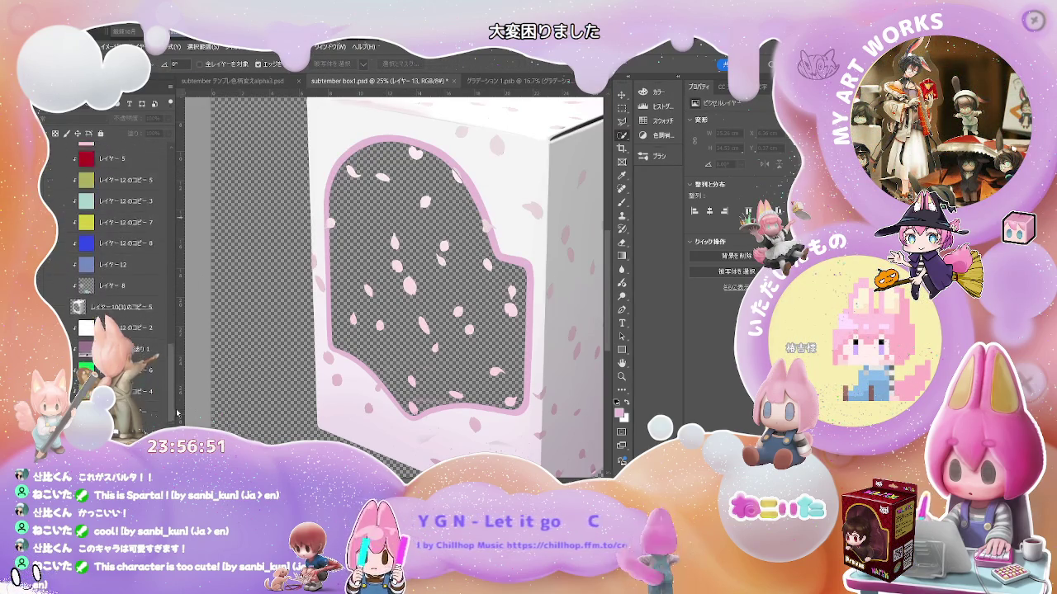
pyautogui.click(158, 310)
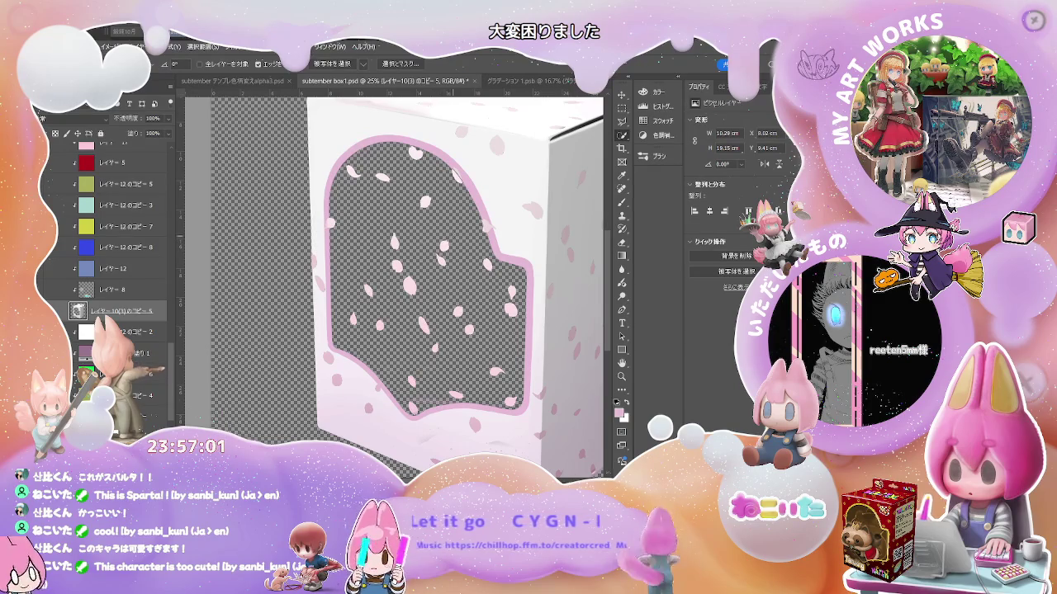
pyautogui.click(535, 286)
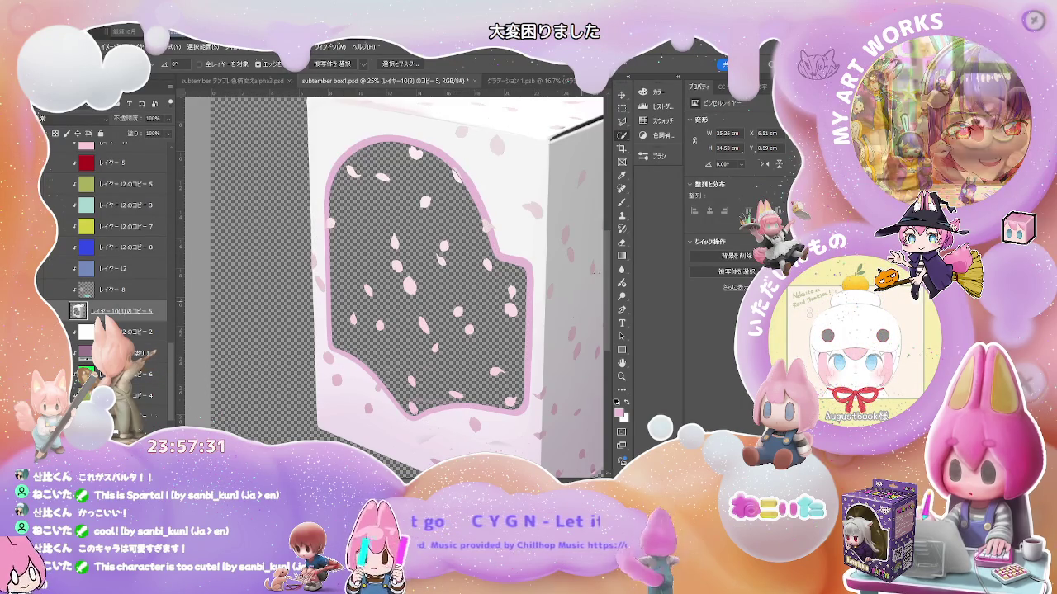
# Begin a Magnetic Lasso trace along the window's pink edge, then hide the cherry-petal layer.
pyautogui.click(621, 122)
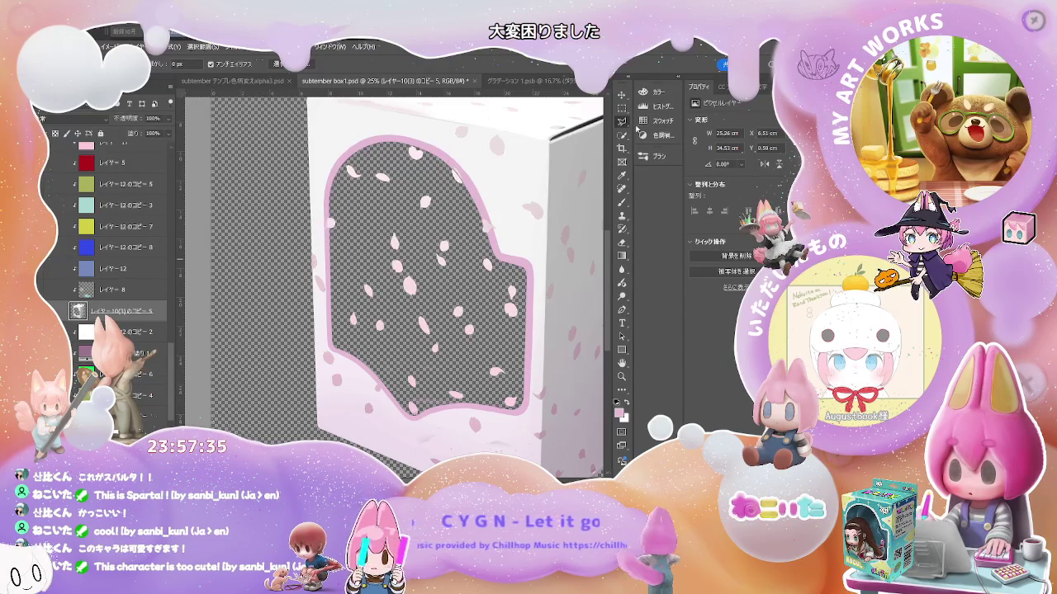
pyautogui.hotkey('shift', 'l')
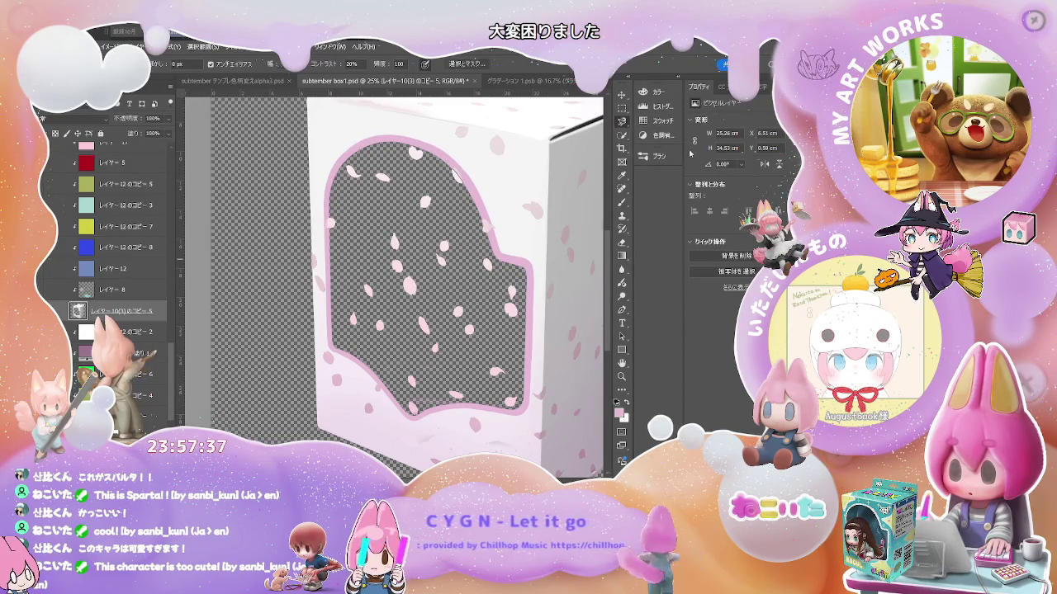
pyautogui.click(453, 175)
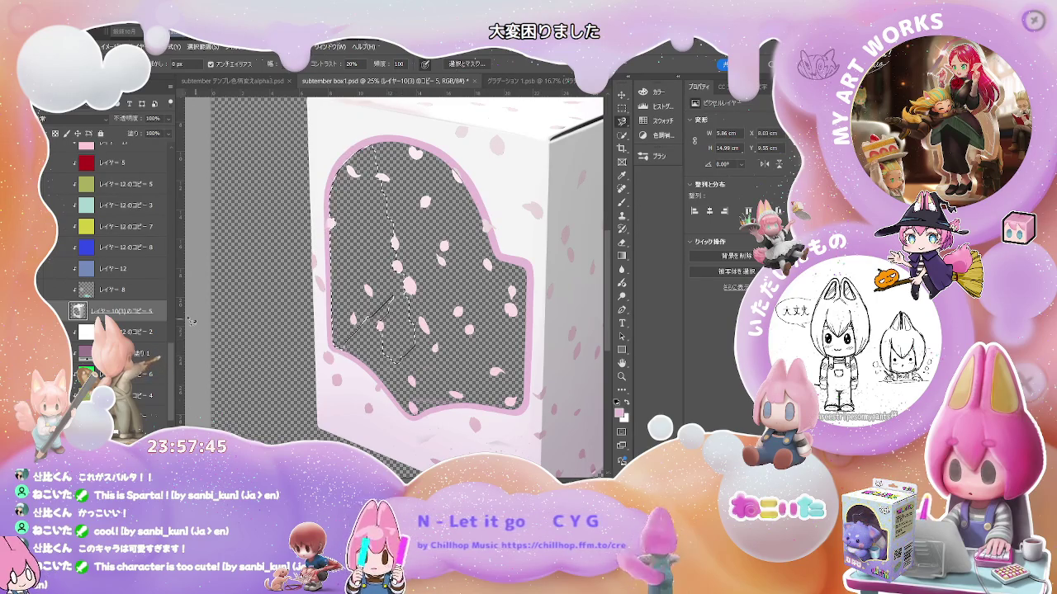
pyautogui.moveTo(188, 319); pyautogui.dragTo(180, 227)
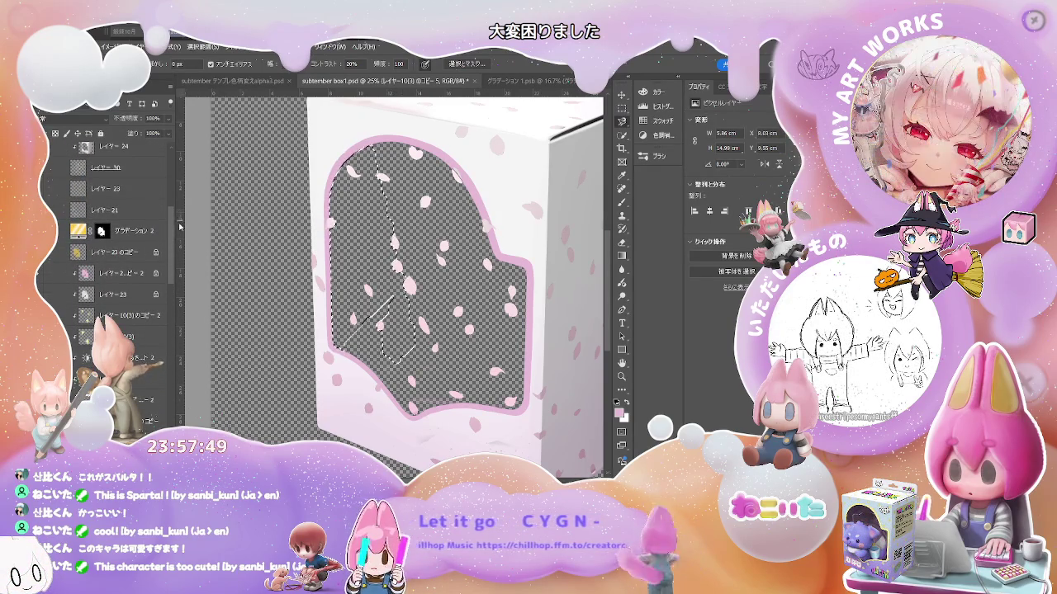
pyautogui.scroll(2, 124, 231)
pyautogui.scroll(2, 124, 231)
pyautogui.scroll(1, 124, 232)
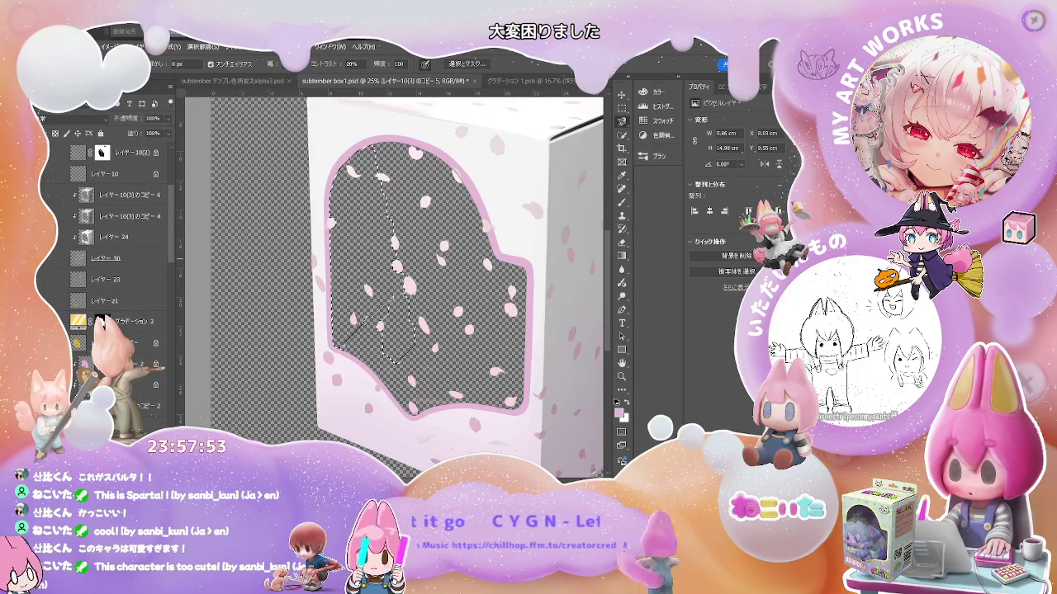
pyautogui.click(58, 268)
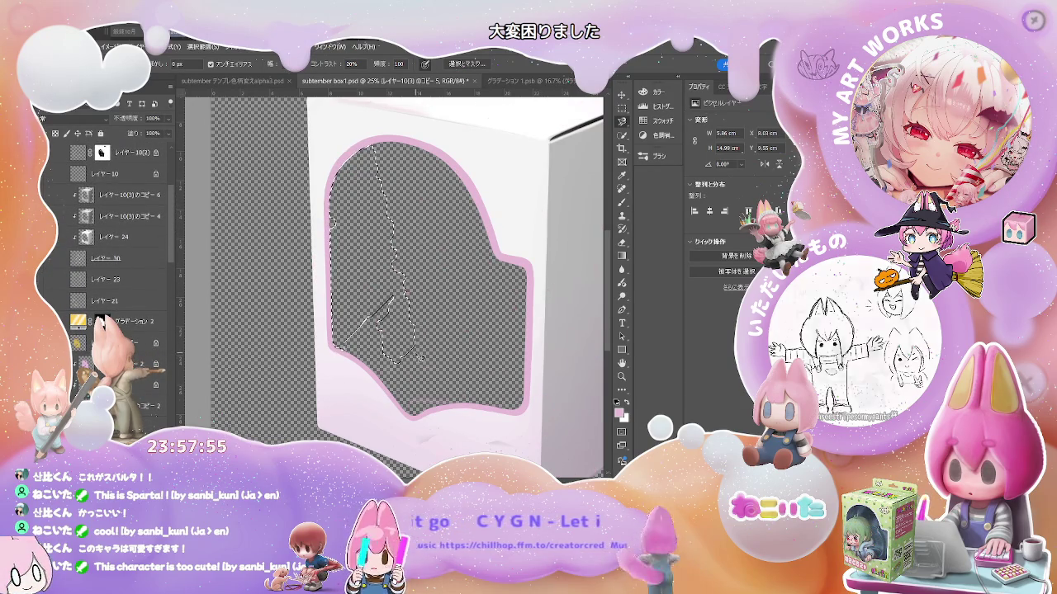
# Discard the edge trace and lasso-select the window opening inside the pink rim.
pyautogui.hotkey('ctrl', 'd')
pyautogui.moveTo(332, 343); pyautogui.dragTo(340, 183)
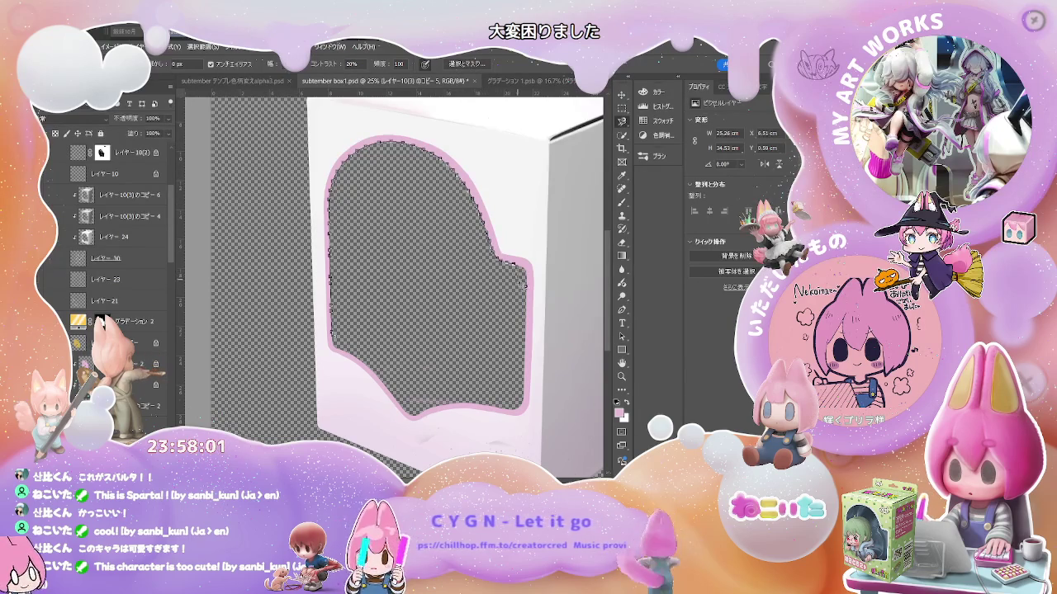
pyautogui.moveTo(522, 285); pyautogui.dragTo(527, 357)
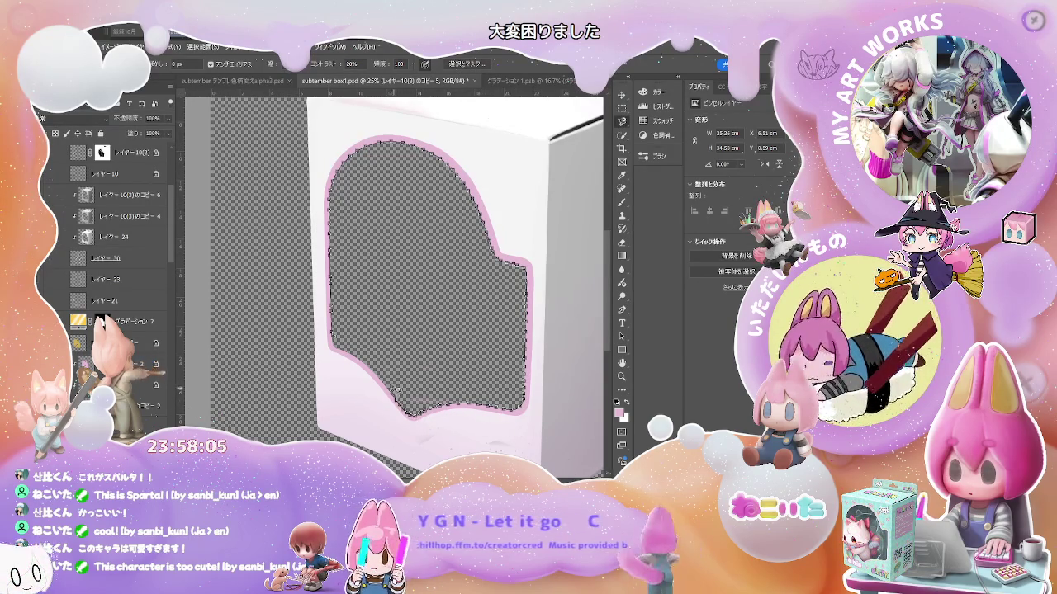
pyautogui.moveTo(393, 390); pyautogui.dragTo(337, 332)
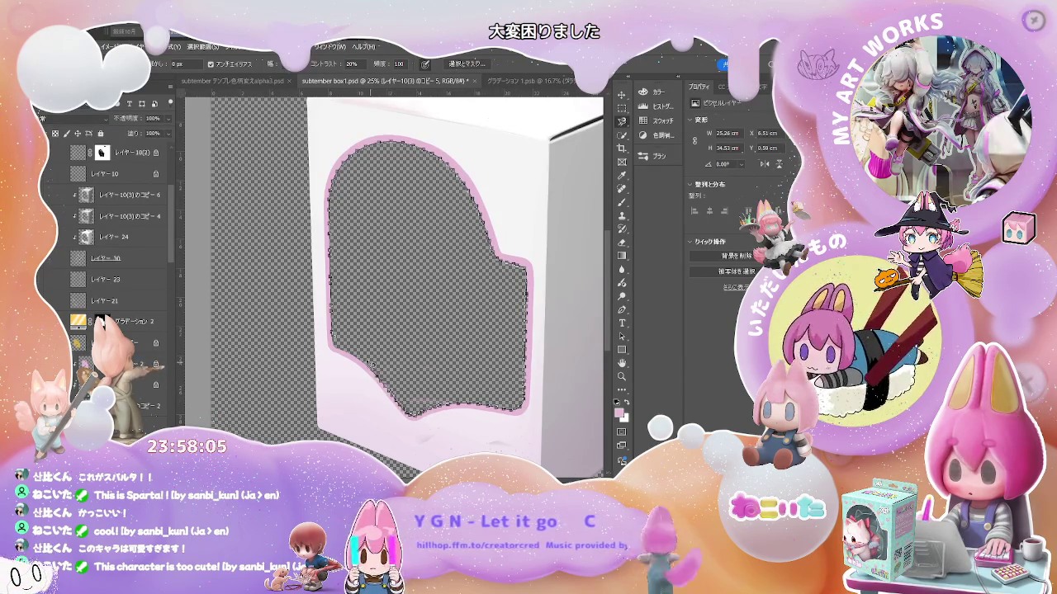
pyautogui.doubleClick(405, 308)
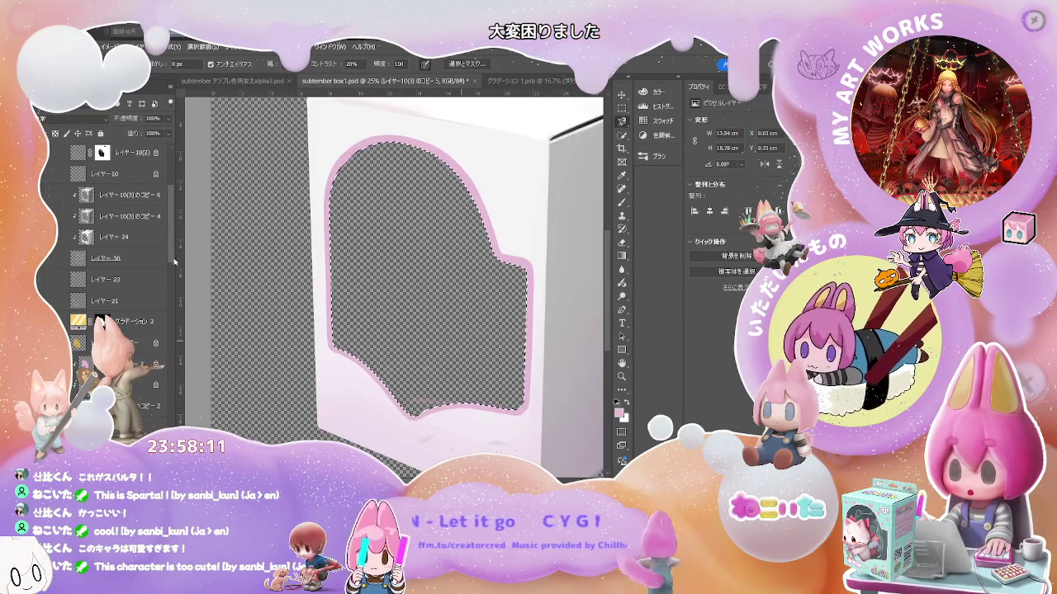
# Make the petal layer レイヤー 30 active and turn its visibility back on.
pyautogui.moveTo(174, 262); pyautogui.dragTo(176, 405)
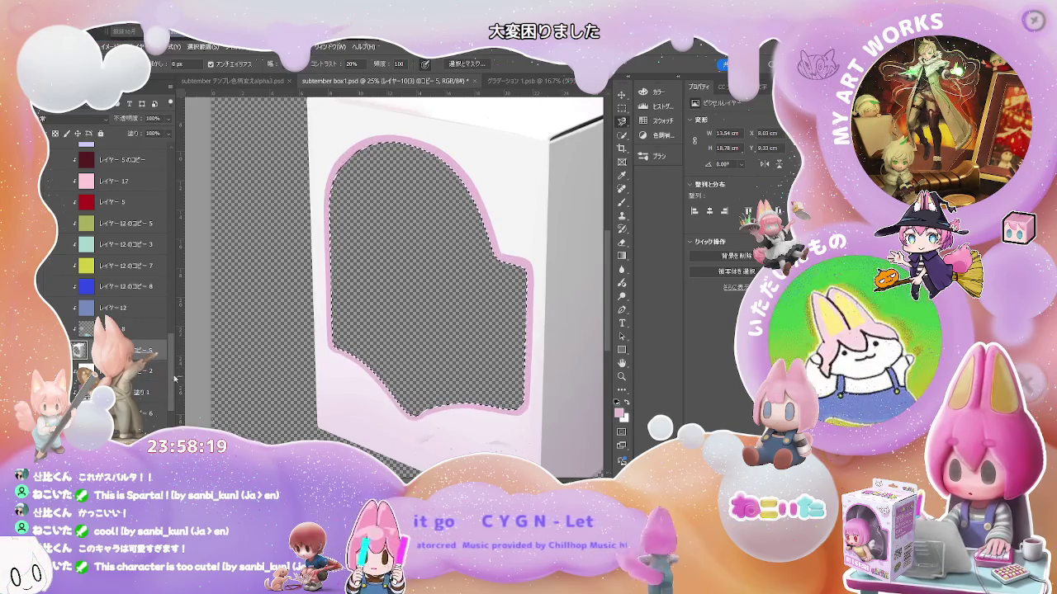
pyautogui.scroll(3, 174, 336)
pyautogui.moveTo(173, 335); pyautogui.dragTo(166, 220)
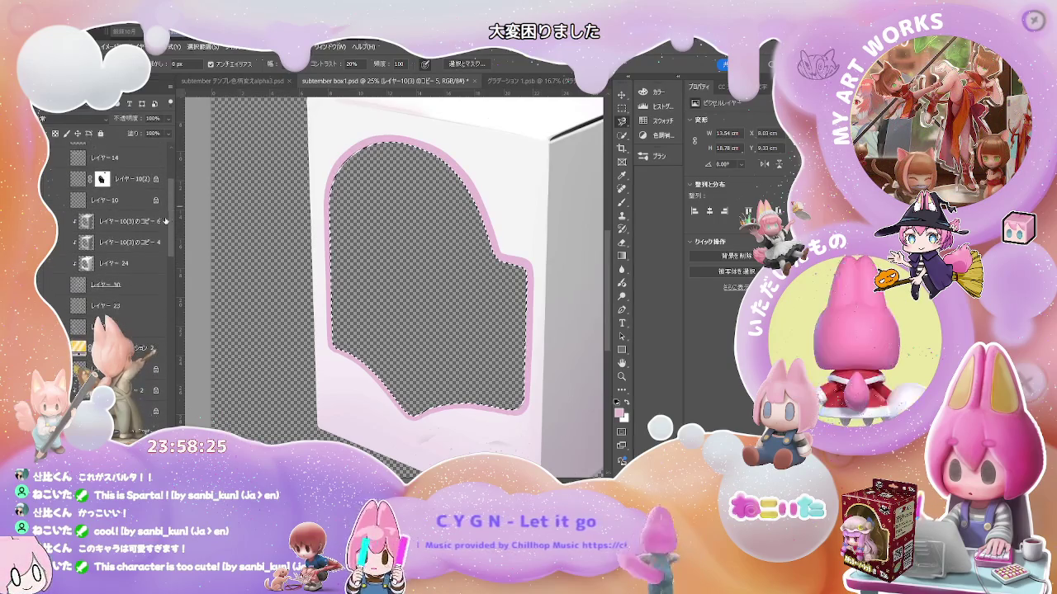
pyautogui.click(143, 283)
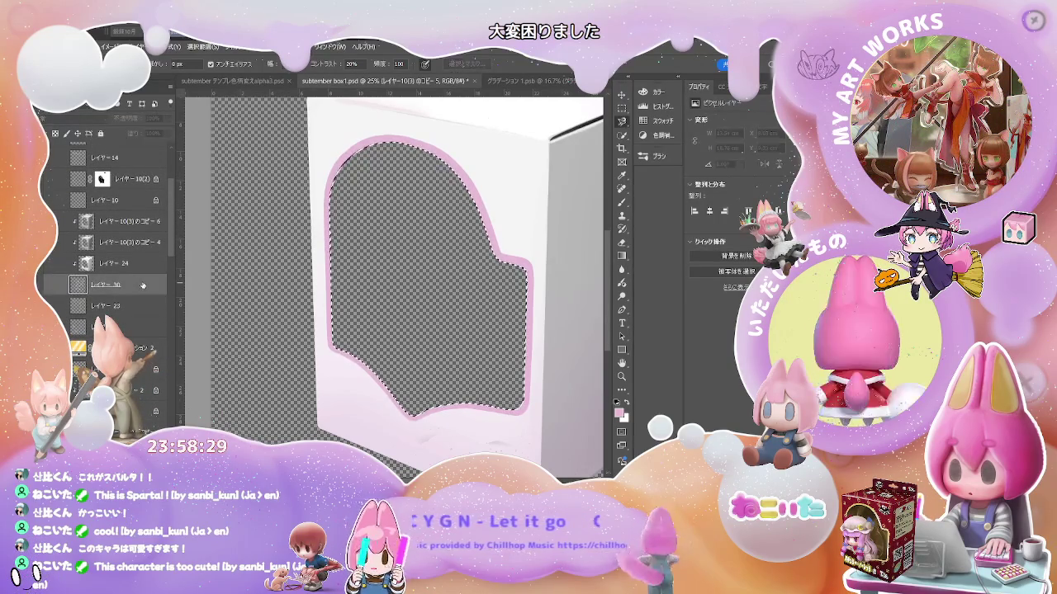
pyautogui.click(39, 285)
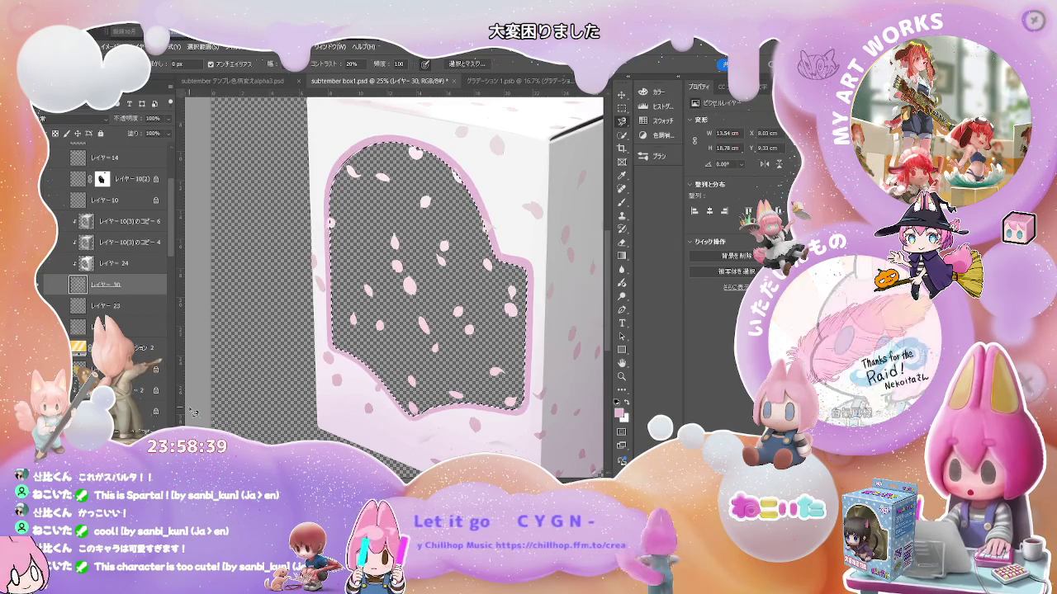
# Mask the cherry-petal layer with the inverted window selection so petals vanish inside the window.
pyautogui.hotkey('ctrl', 'm')
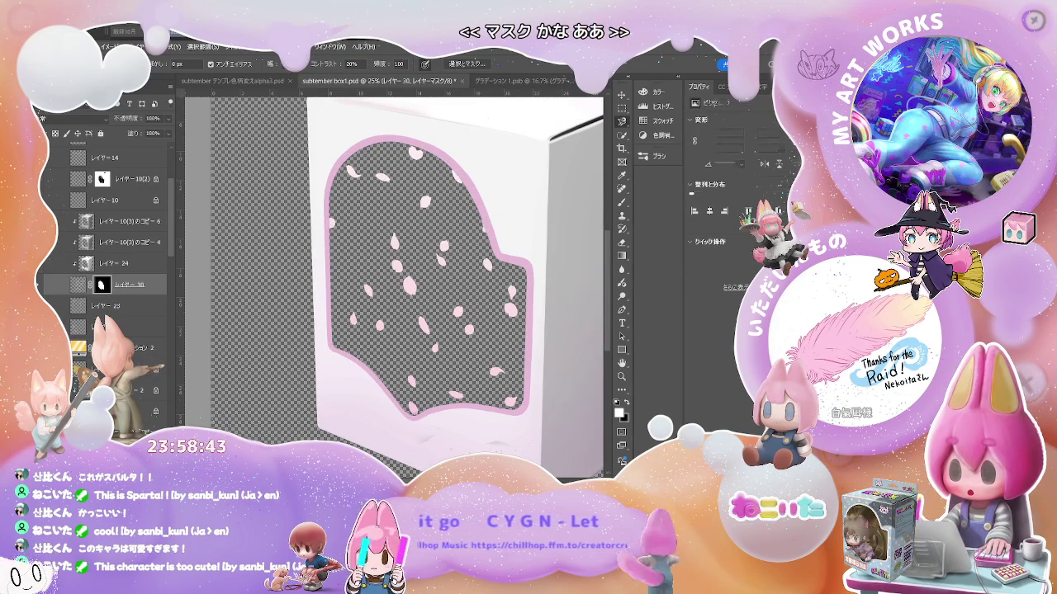
pyautogui.hotkey('ctrl', 'z')
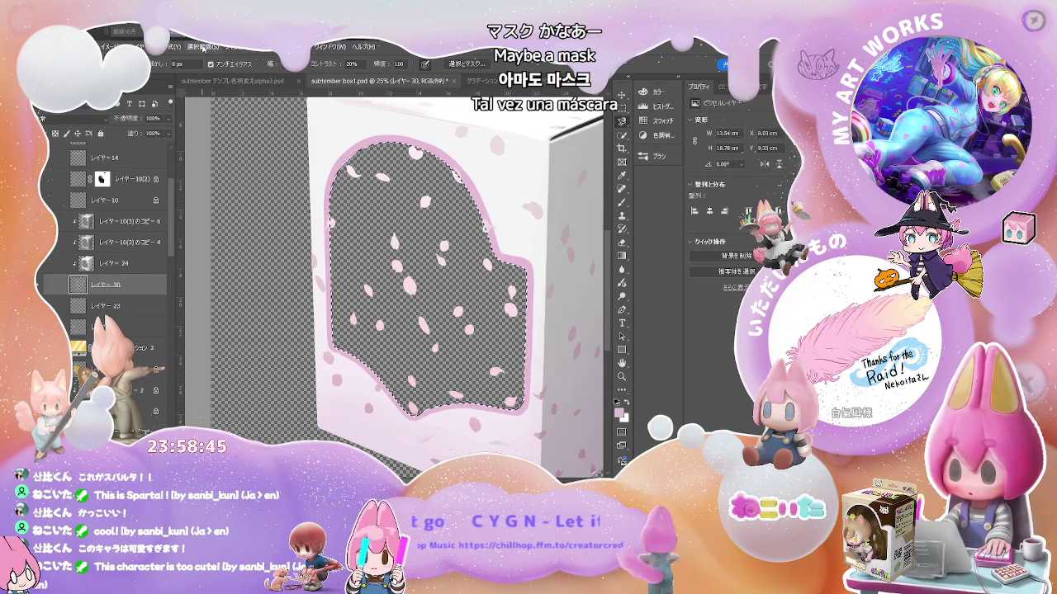
pyautogui.hotkey('ctrl', 'shift', 'i')
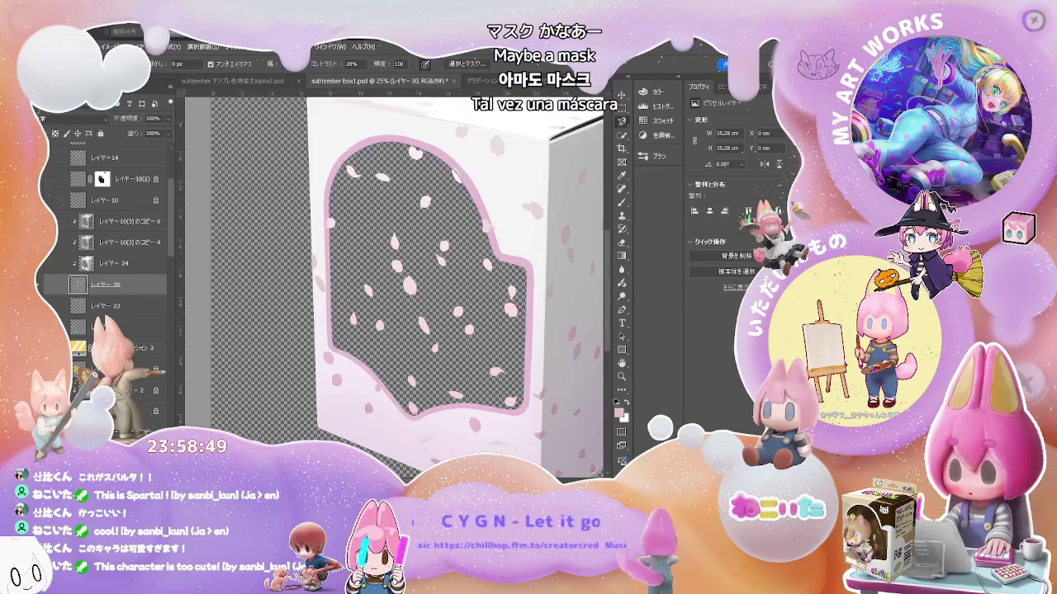
pyautogui.hotkey('ctrl', 'alt', 'm')
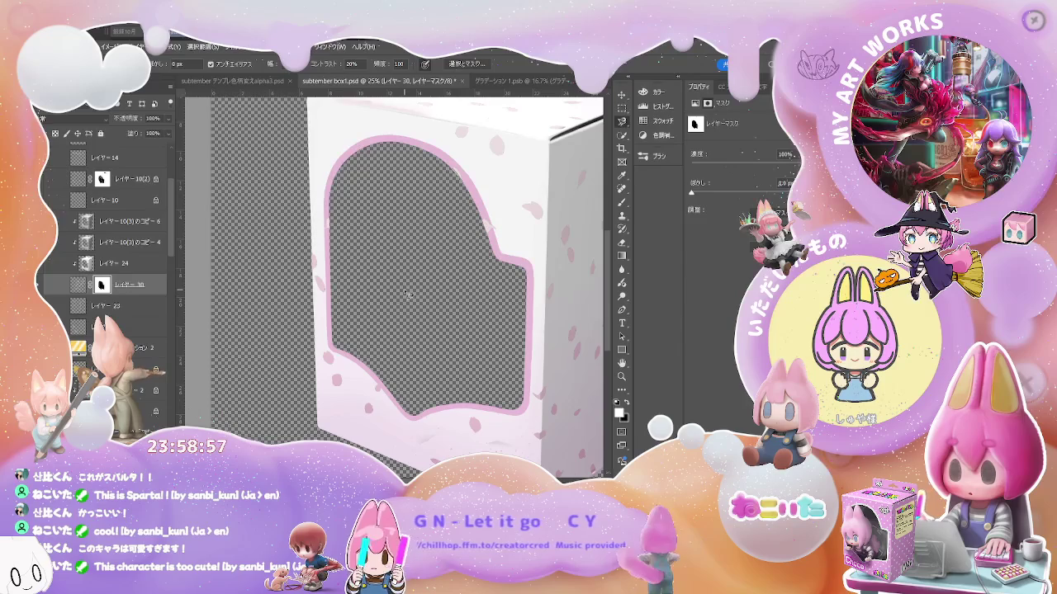
pyautogui.press('e')
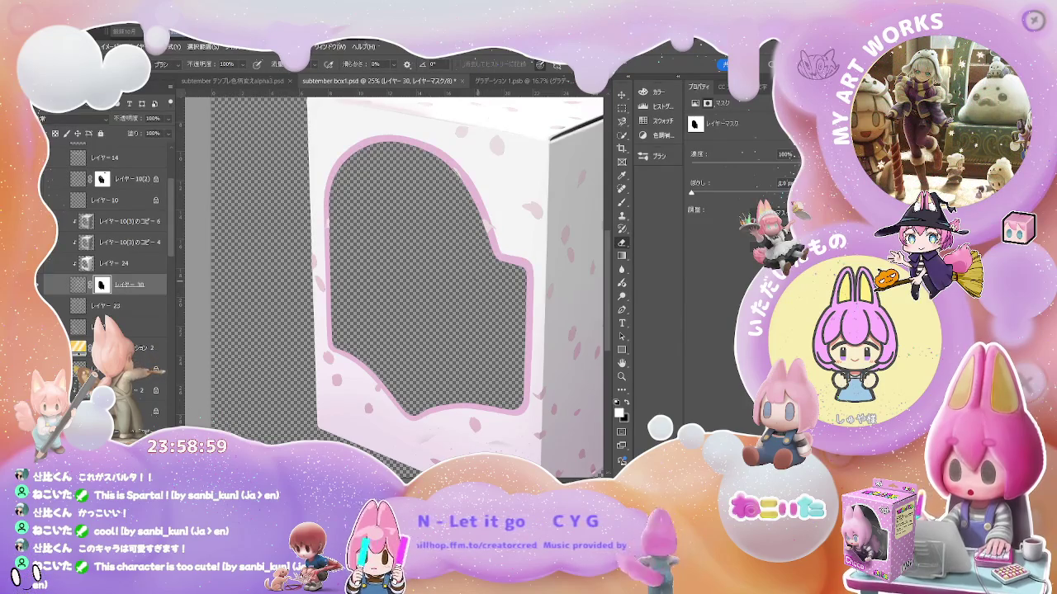
# Zoom in close on the box's window edge and petal-patterned side.
pyautogui.click(457, 275)
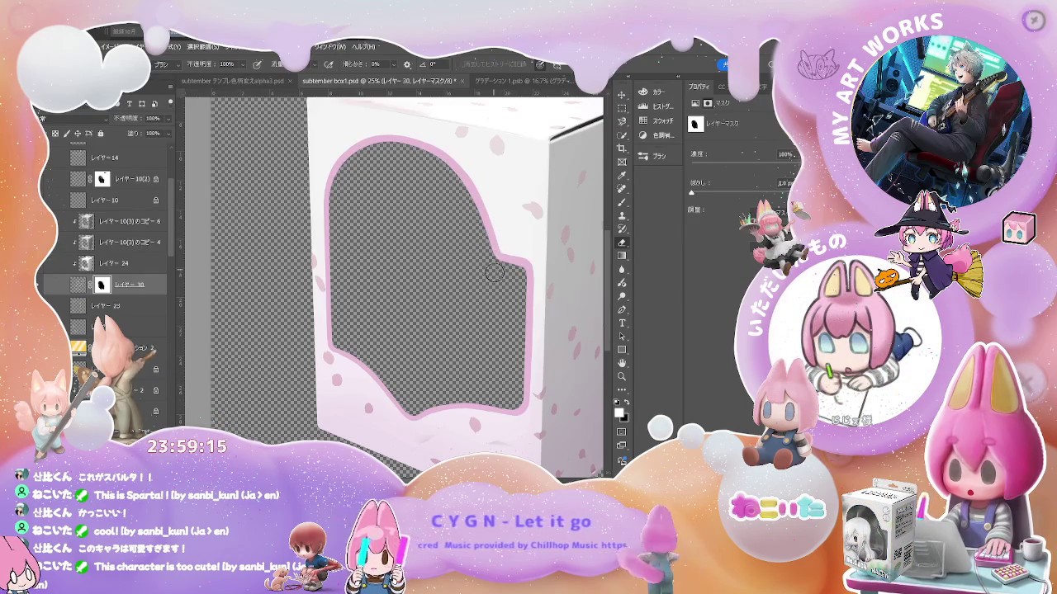
pyautogui.hotkey('ctrl', '-')
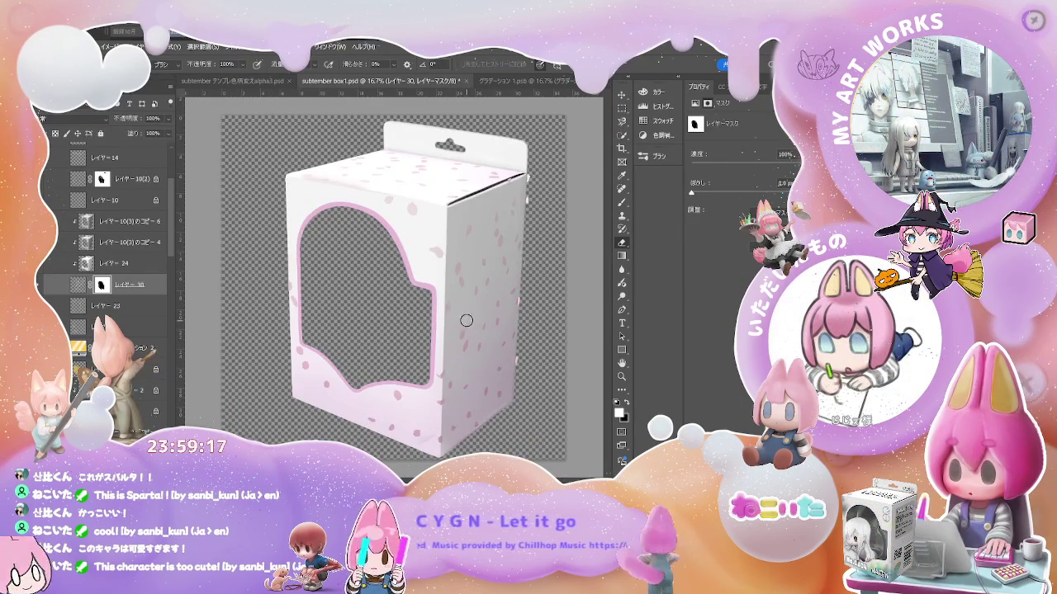
pyautogui.hotkey('ctrl', '+')
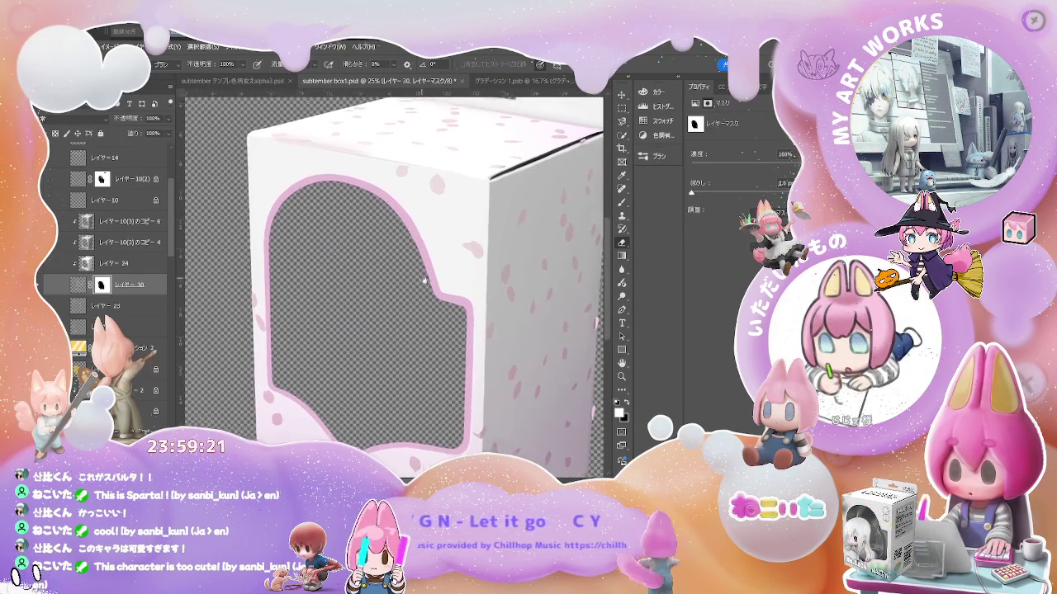
pyautogui.hscroll(-5, 371, 268)
pyautogui.hotkey('ctrl', '+')
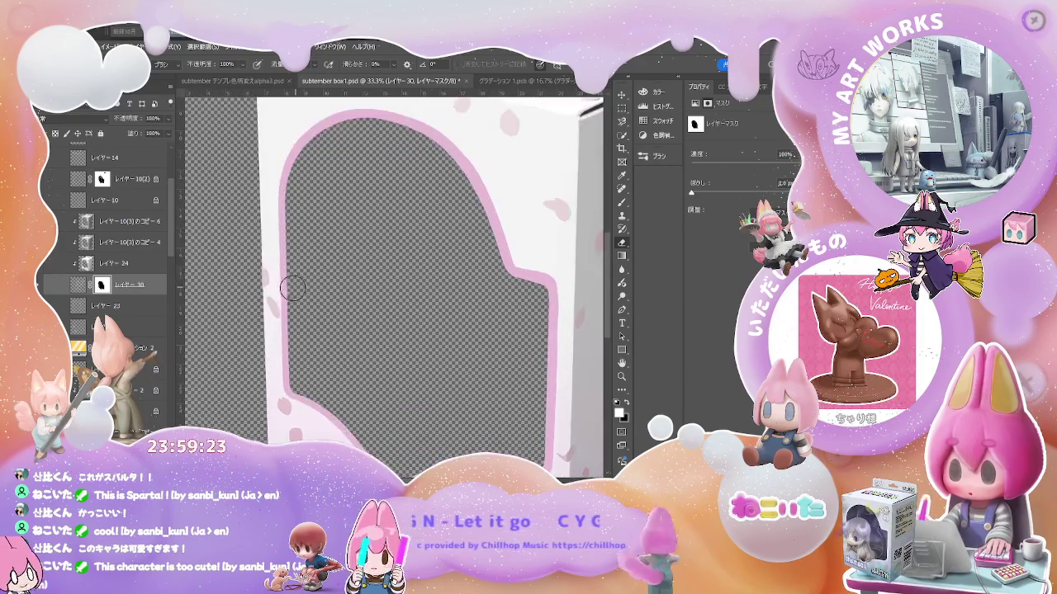
pyautogui.hotkey('ctrl', '+')
pyautogui.hscroll(-4, 223, 268)
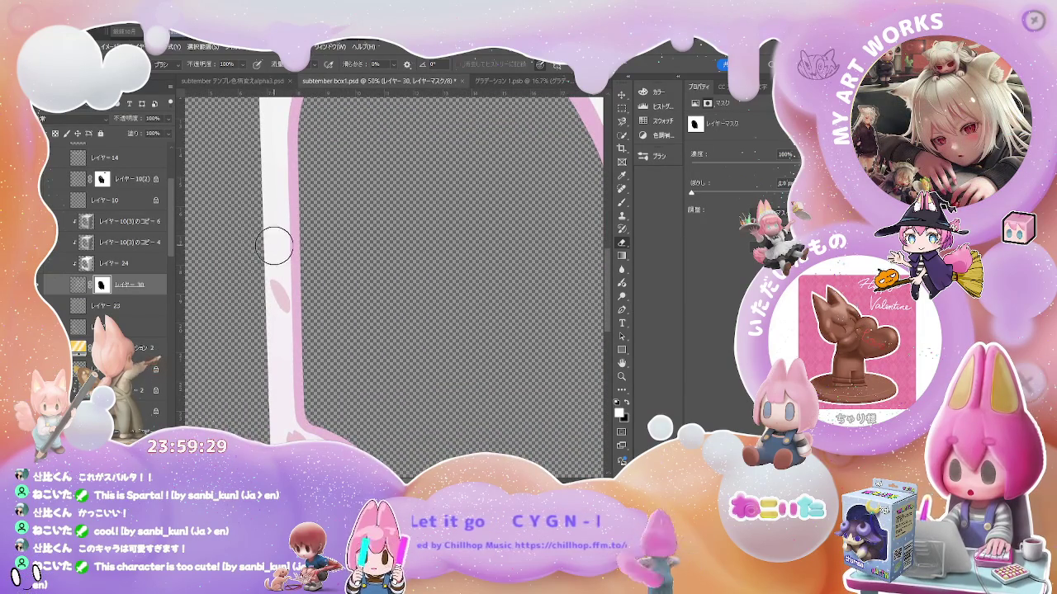
pyautogui.moveTo(419, 389)
pyautogui.mouseDown()
pyautogui.moveTo(476, 388)
pyautogui.moveTo(395, 376)
pyautogui.mouseUp()
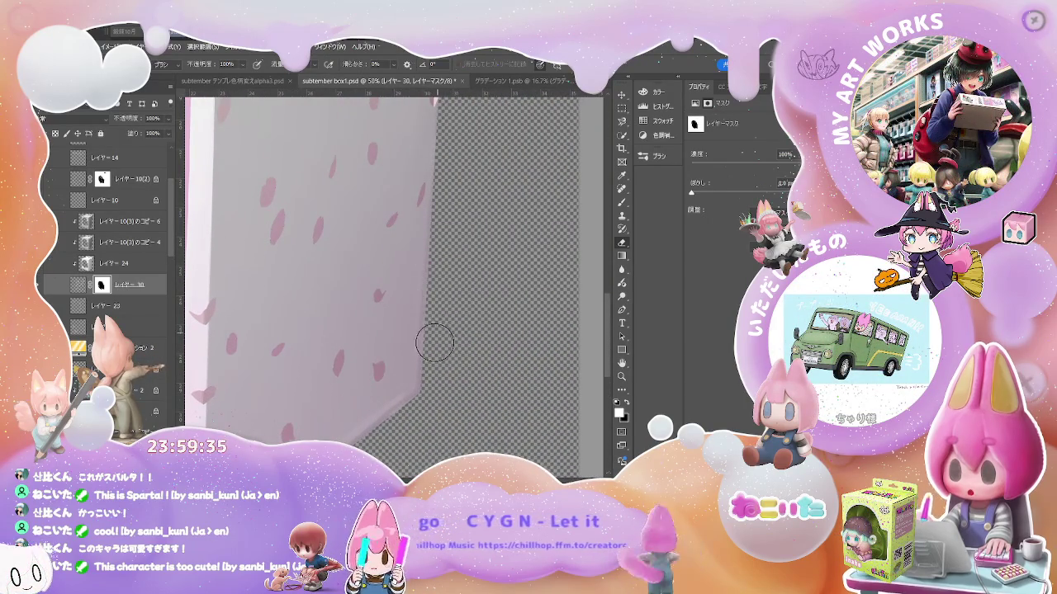
# Erase the stray marks along the box's top edge.
pyautogui.moveTo(435, 344); pyautogui.dragTo(426, 355)
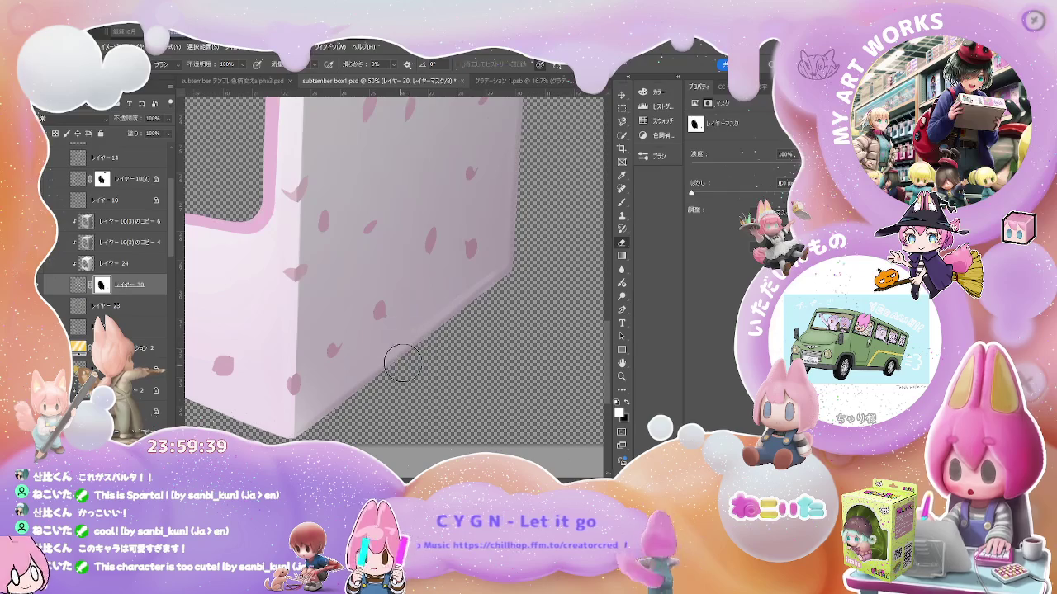
pyautogui.moveTo(404, 345); pyautogui.dragTo(404, 365)
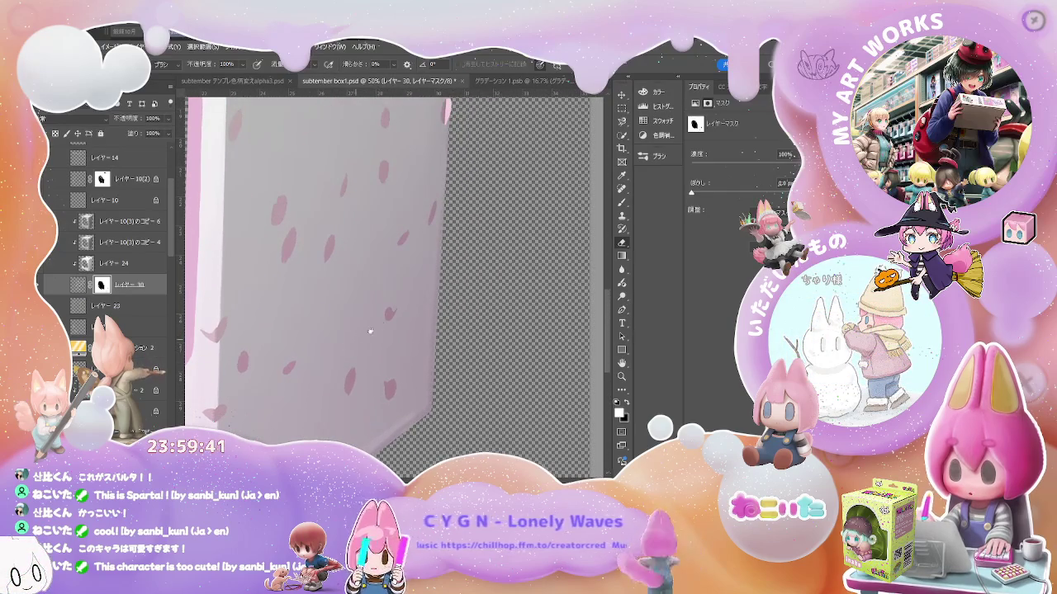
pyautogui.hscroll(2, 370, 331)
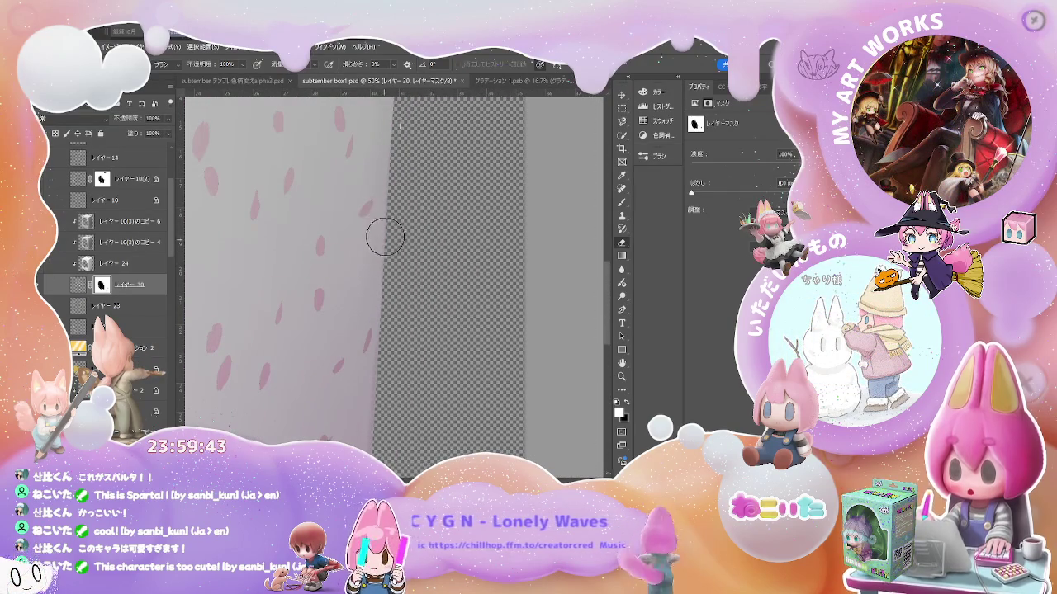
pyautogui.moveTo(401, 160)
pyautogui.mouseDown()
pyautogui.moveTo(401, 303)
pyautogui.moveTo(407, 238)
pyautogui.moveTo(399, 289)
pyautogui.mouseUp()
pyautogui.moveTo(378, 228)
pyautogui.mouseDown()
pyautogui.moveTo(361, 207)
pyautogui.moveTo(382, 209)
pyautogui.moveTo(446, 348)
pyautogui.moveTo(350, 353)
pyautogui.moveTo(327, 374)
pyautogui.mouseUp()
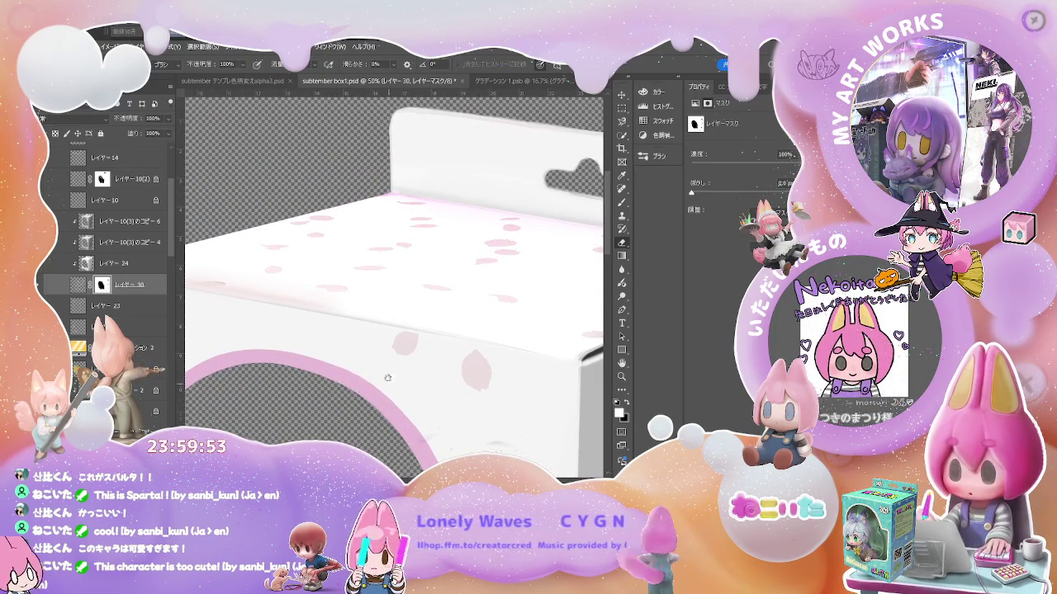
# Check the front corner and petal side face, then select layer レイヤー 24.
pyautogui.moveTo(448, 401); pyautogui.dragTo(334, 325)
pyautogui.moveTo(363, 422)
pyautogui.mouseDown()
pyautogui.moveTo(370, 324)
pyautogui.moveTo(341, 289)
pyautogui.moveTo(383, 371)
pyautogui.moveTo(392, 300)
pyautogui.mouseUp()
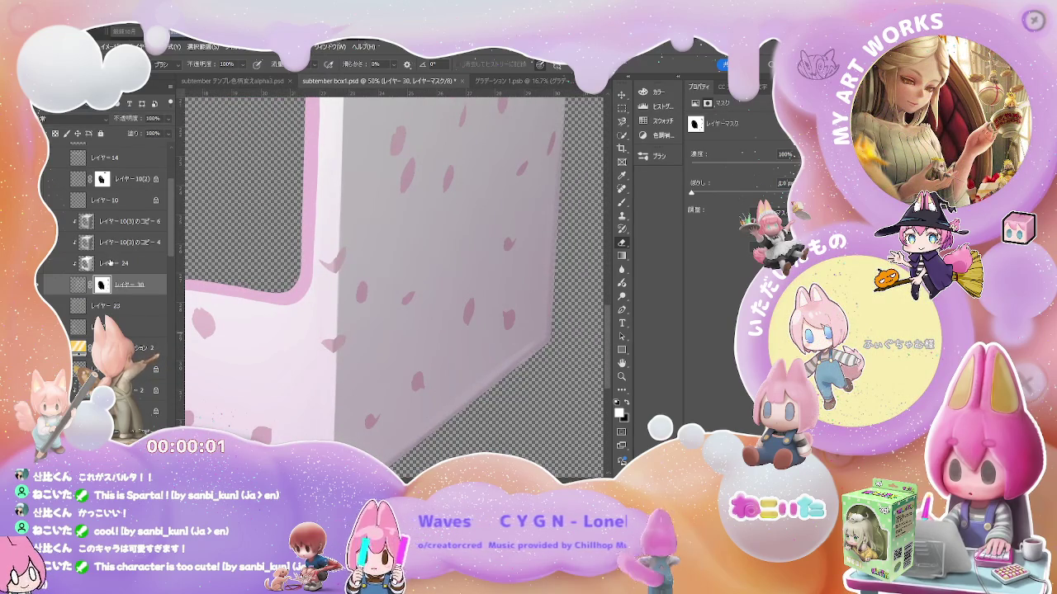
pyautogui.click(110, 262)
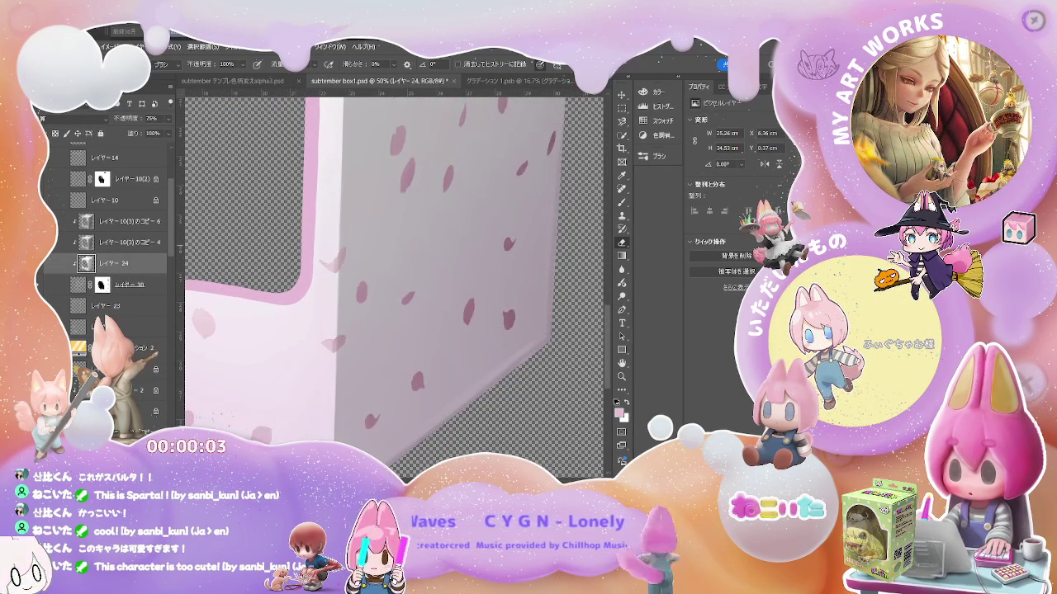
# Preview and cancel a Hue/Saturation change, then raise レイヤー 24's opacity from 54% to 57%.
pyautogui.hotkey('ctrl', 'u')
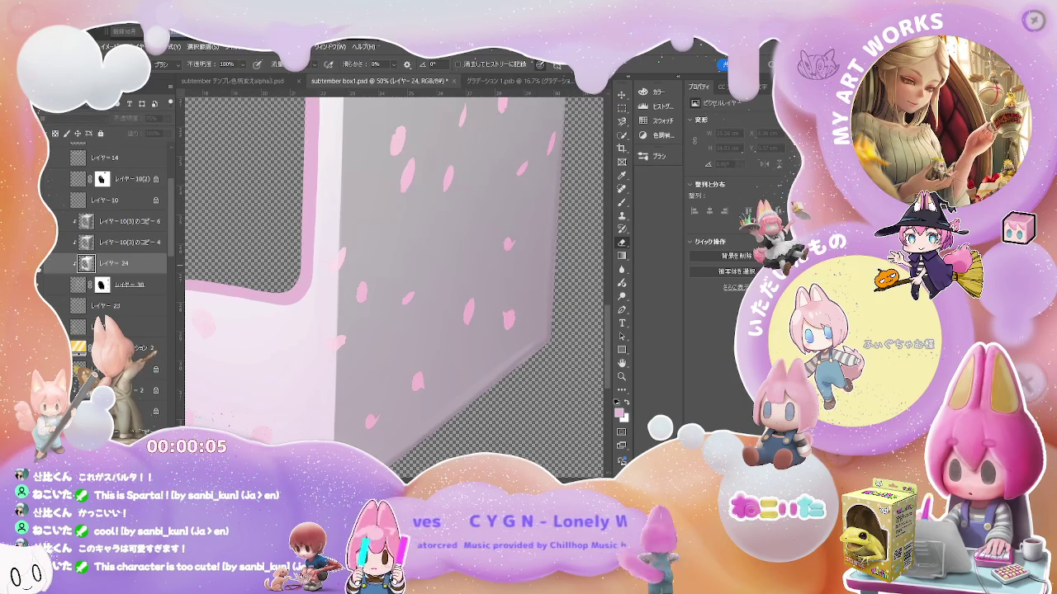
pyautogui.press('Return')
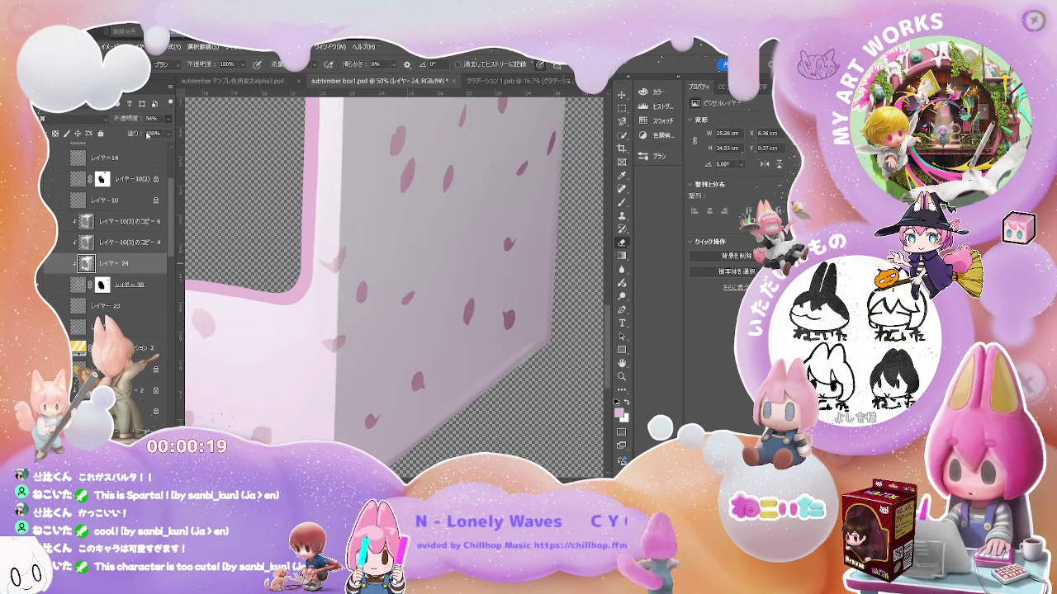
pyautogui.moveTo(147, 135); pyautogui.dragTo(150, 137)
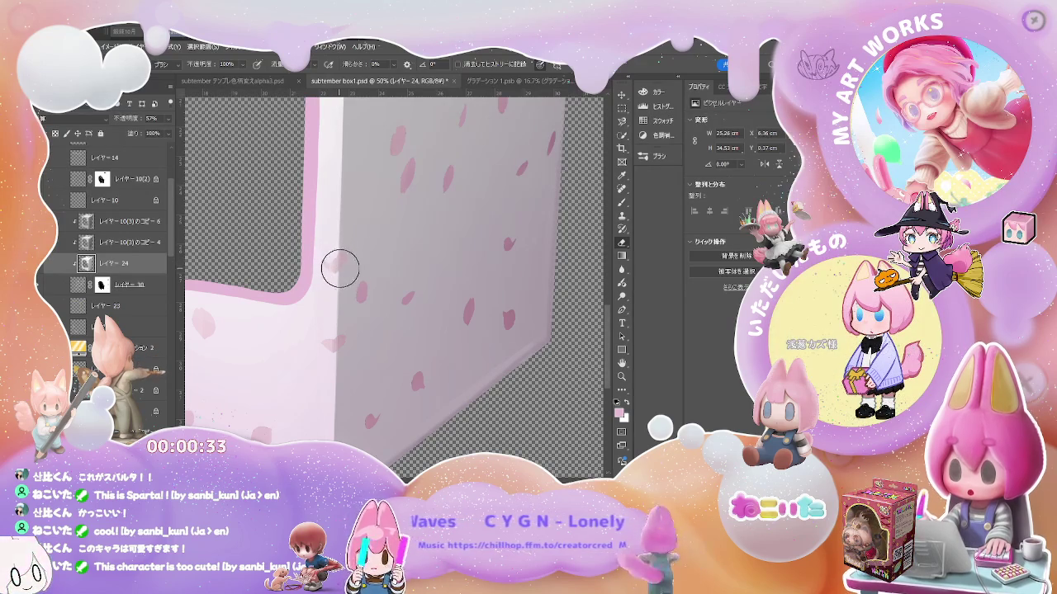
# Cycle through the Eyedropper, Eraser and Brush tools and zoom out.
pyautogui.press('i')
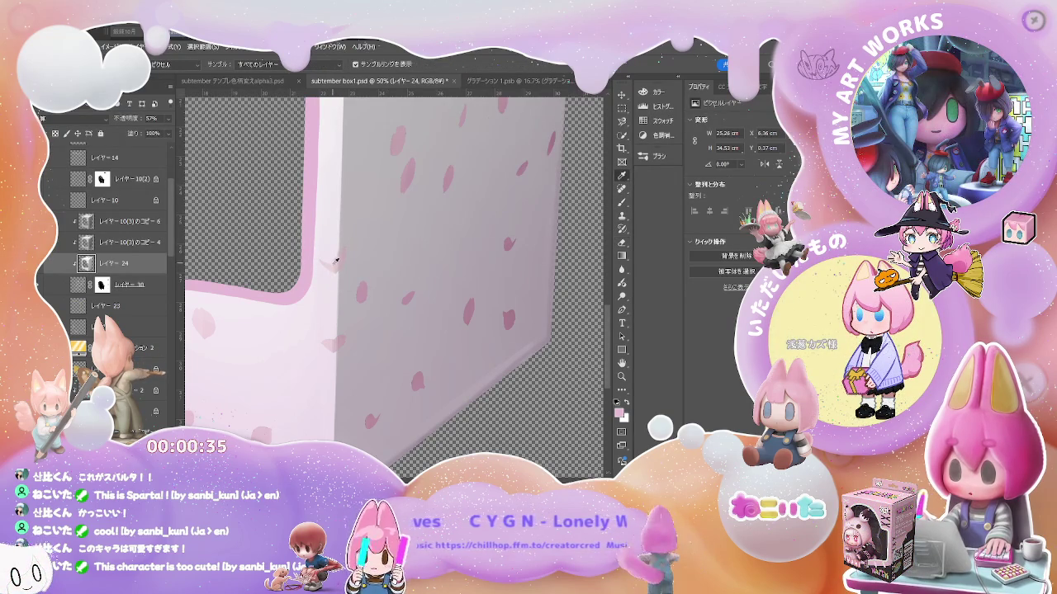
pyautogui.press('e')
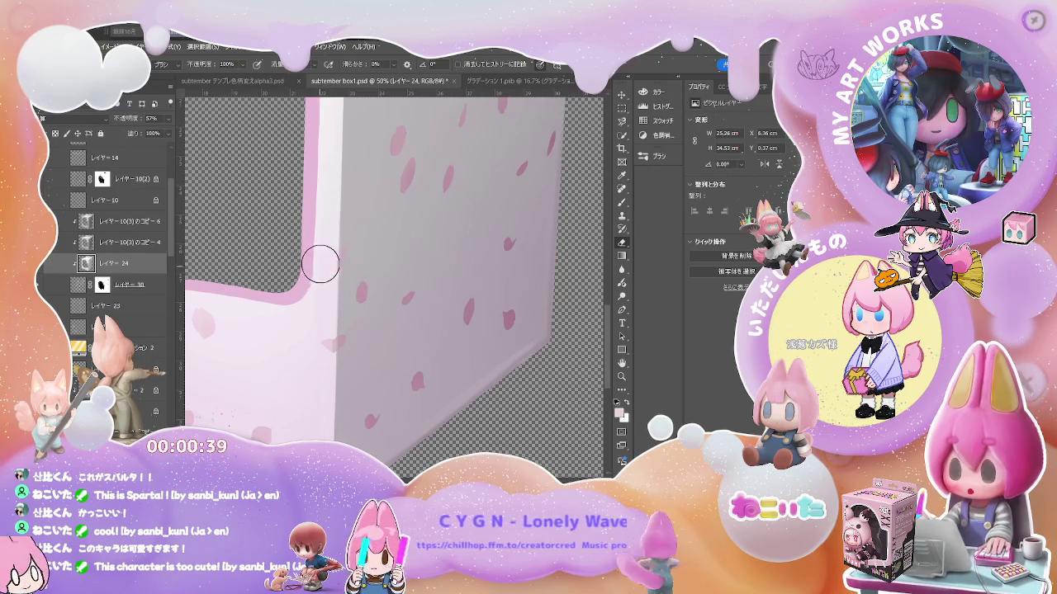
pyautogui.press('b')
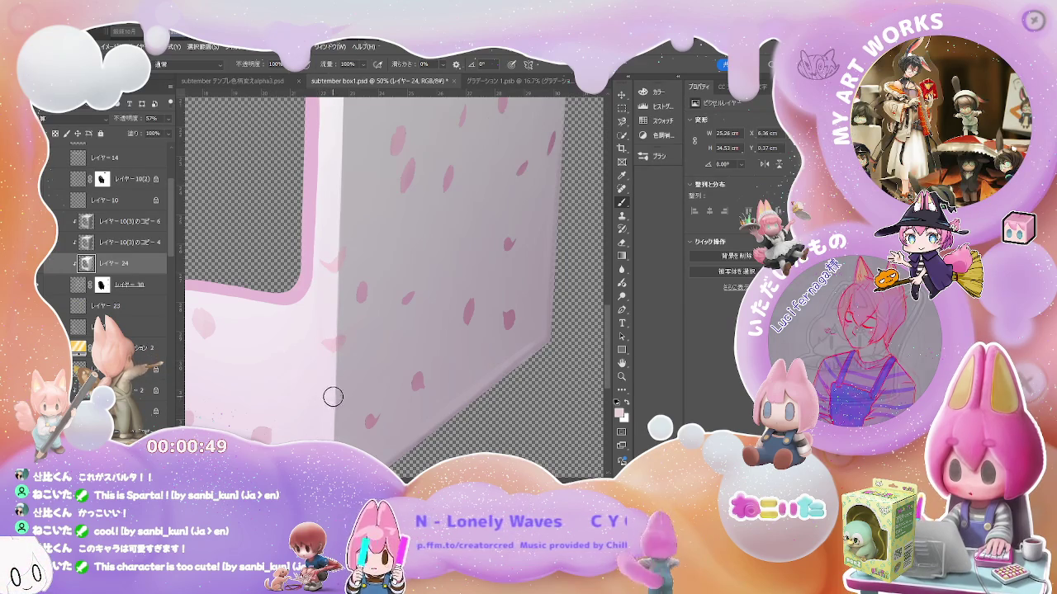
pyautogui.hotkey('ctrl', '-')
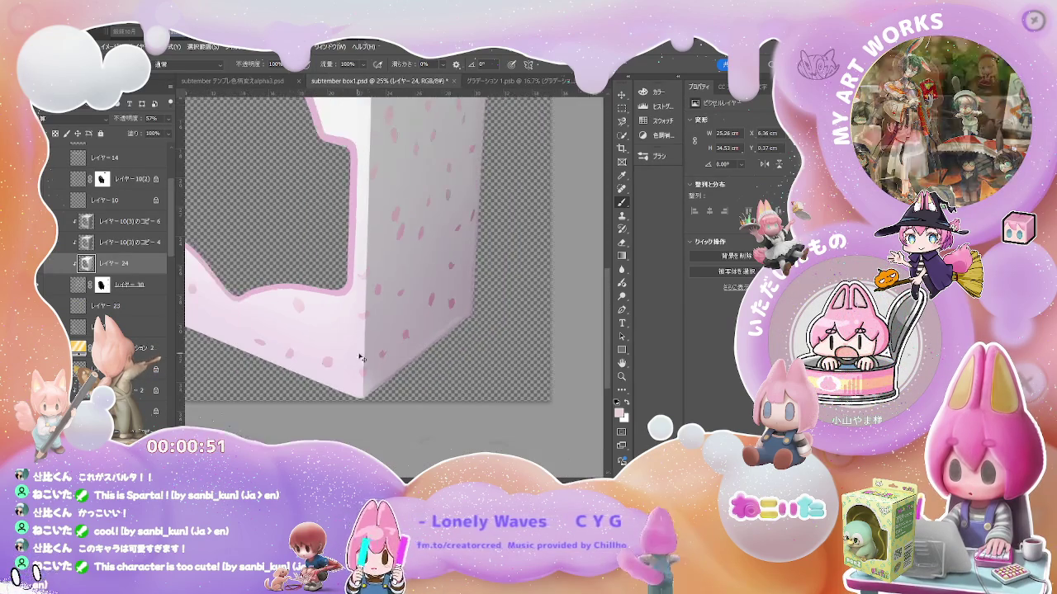
# Enlarge the brush and inspect the box's front window.
pyautogui.moveTo(339, 331); pyautogui.dragTo(355, 331)
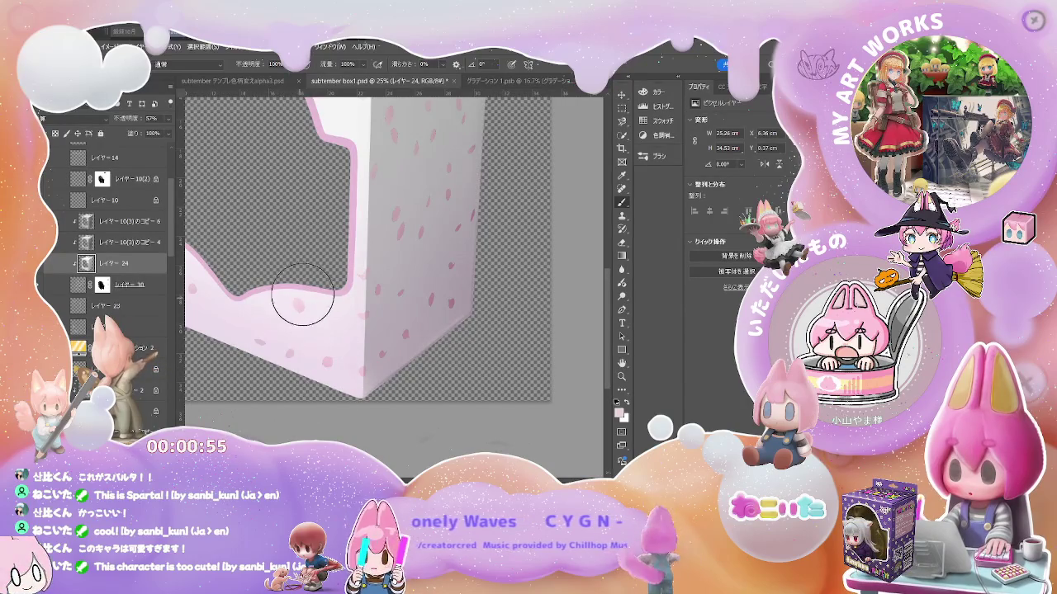
pyautogui.moveTo(264, 304)
pyautogui.mouseDown()
pyautogui.moveTo(325, 367)
pyautogui.moveTo(437, 384)
pyautogui.mouseUp()
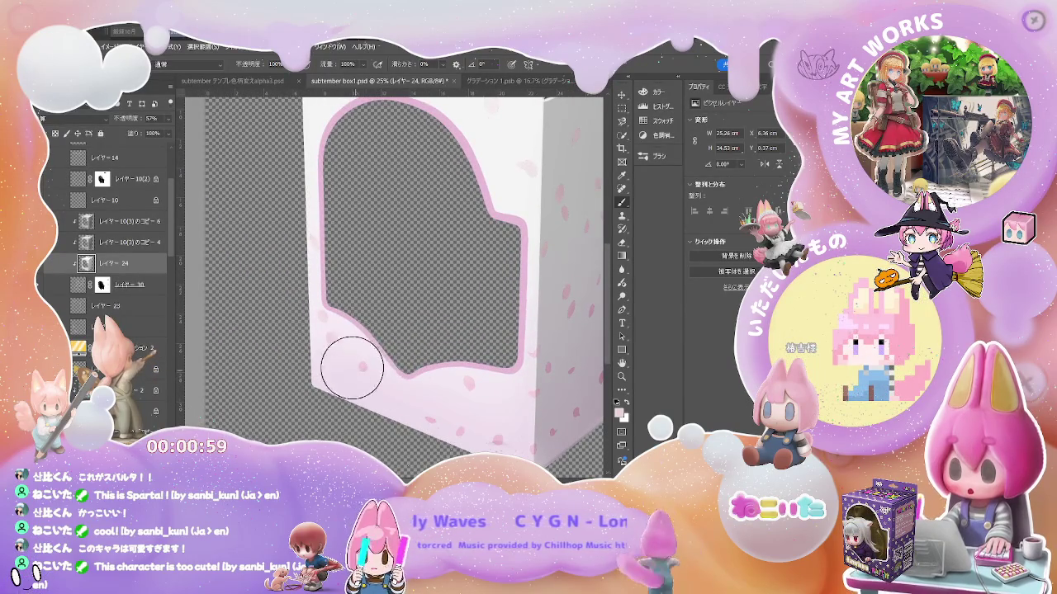
pyautogui.hotkey('ctrl', '-')
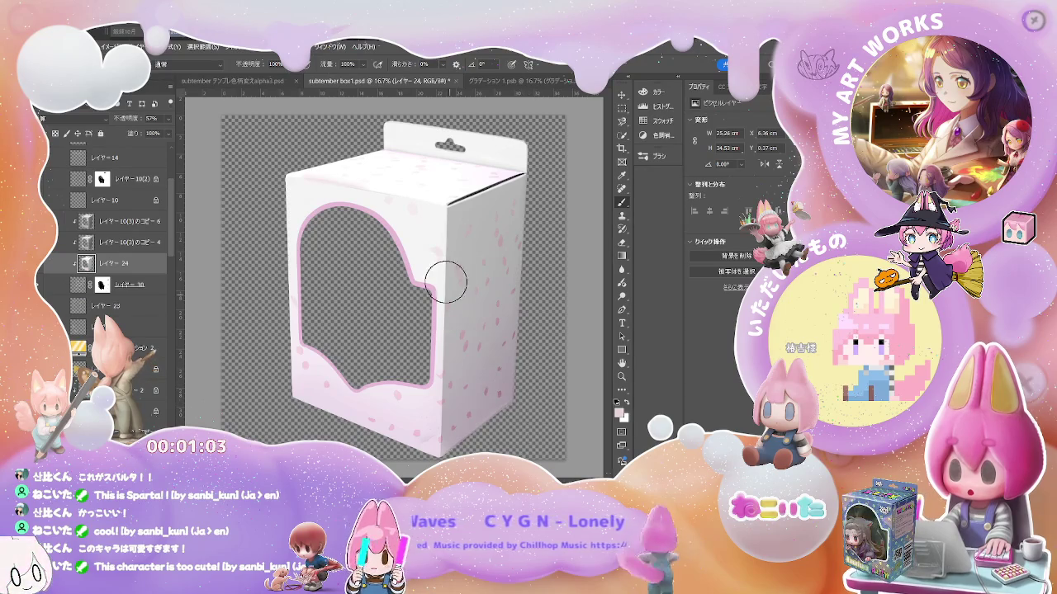
pyautogui.hotkey('ctrl', '+')
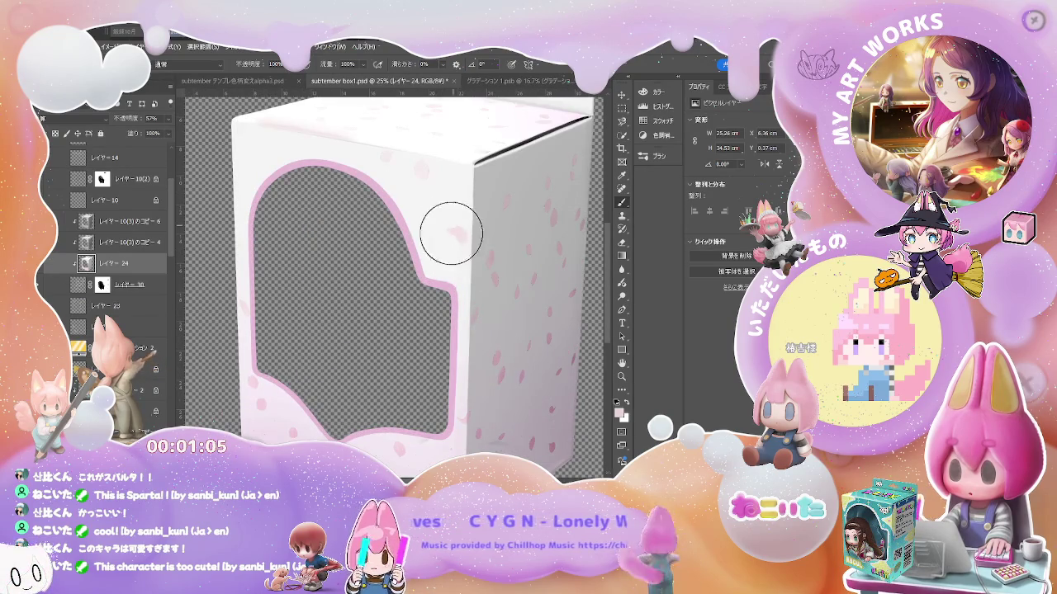
pyautogui.moveTo(365, 184); pyautogui.dragTo(414, 281)
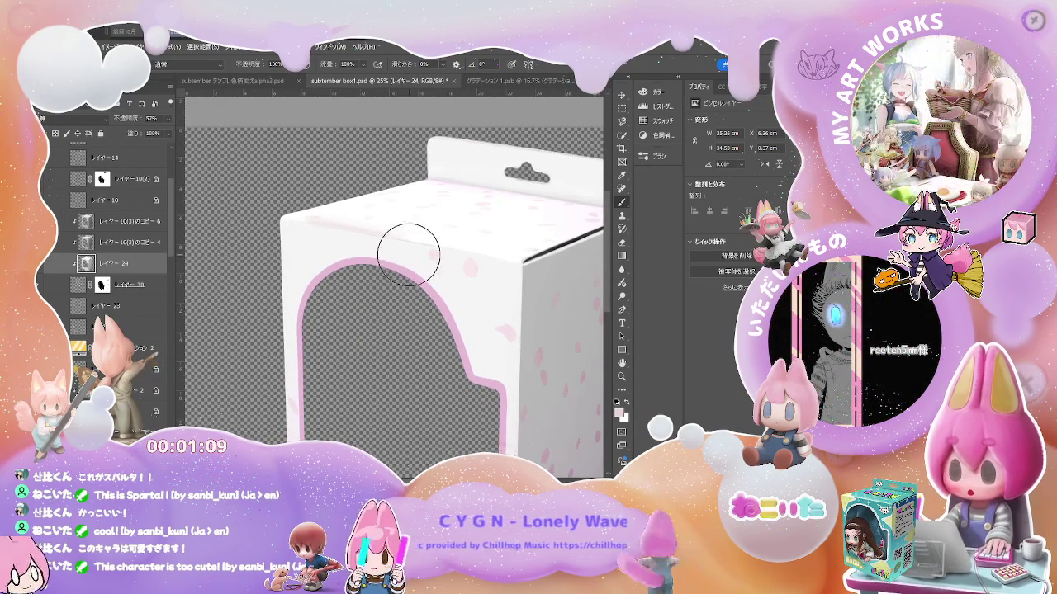
# Zoom in, shrink the brush, and hide the cherry-petal pattern layer.
pyautogui.hotkey('ctrl', '+')
pyautogui.press('[')
pyautogui.press('[')
pyautogui.press('[')
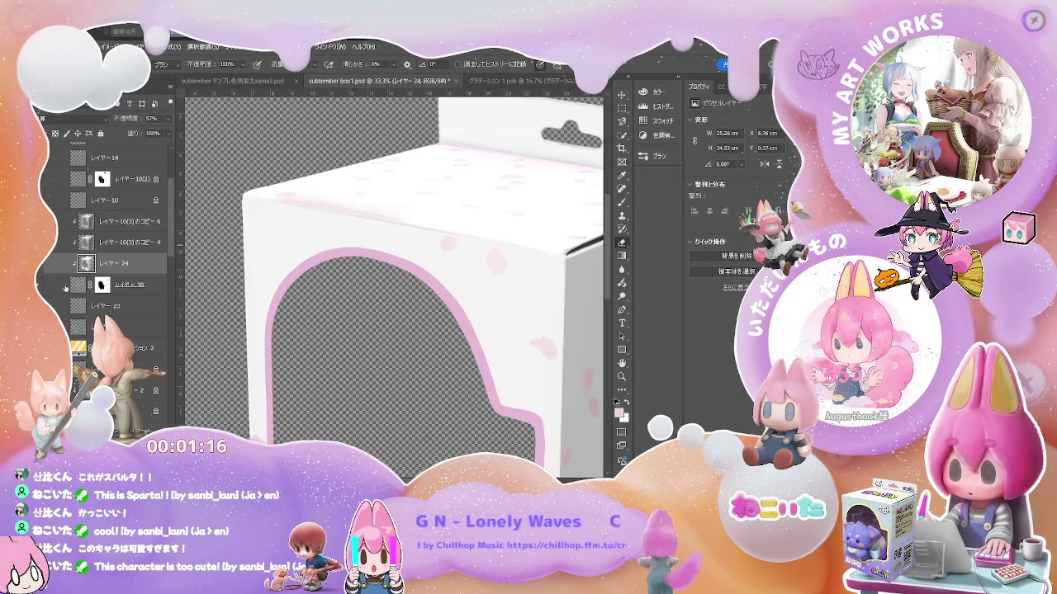
pyautogui.click(66, 286)
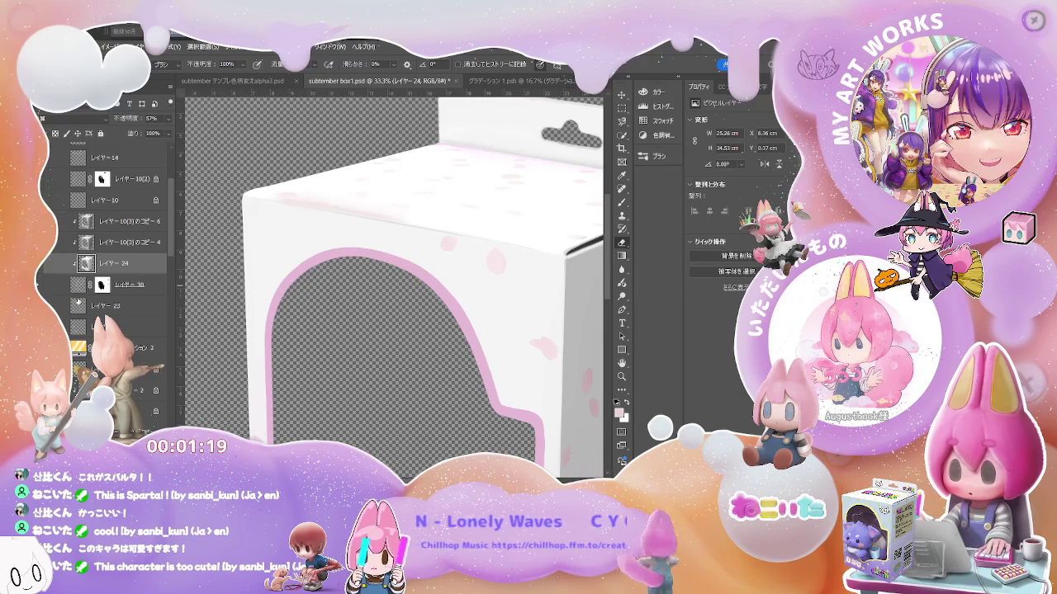
pyautogui.moveTo(172, 254); pyautogui.dragTo(180, 335)
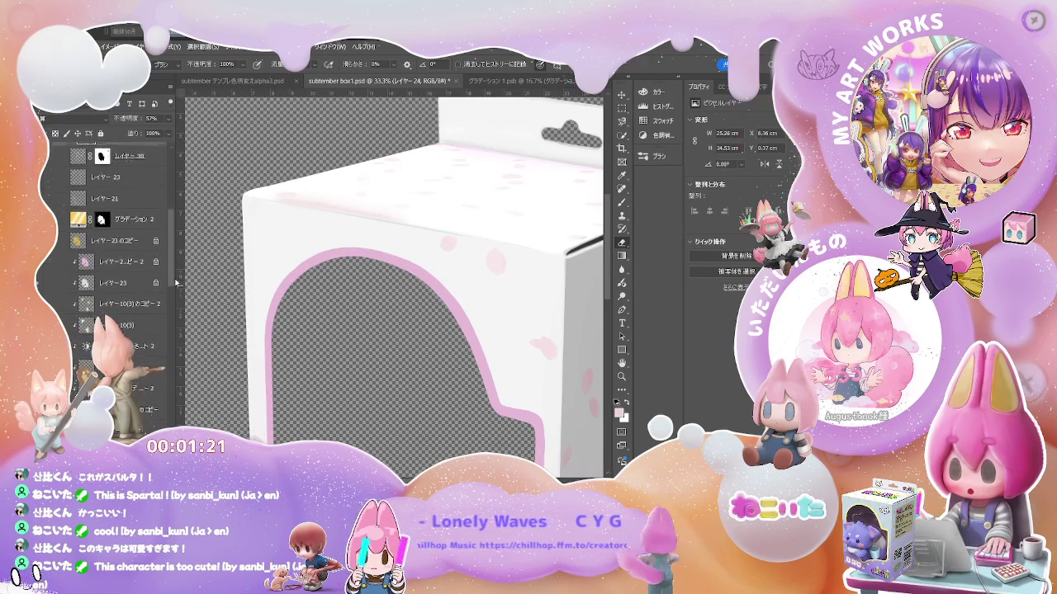
# Scroll up the Layers panel and select レイヤー 14.
pyautogui.scroll(4, 134, 293)
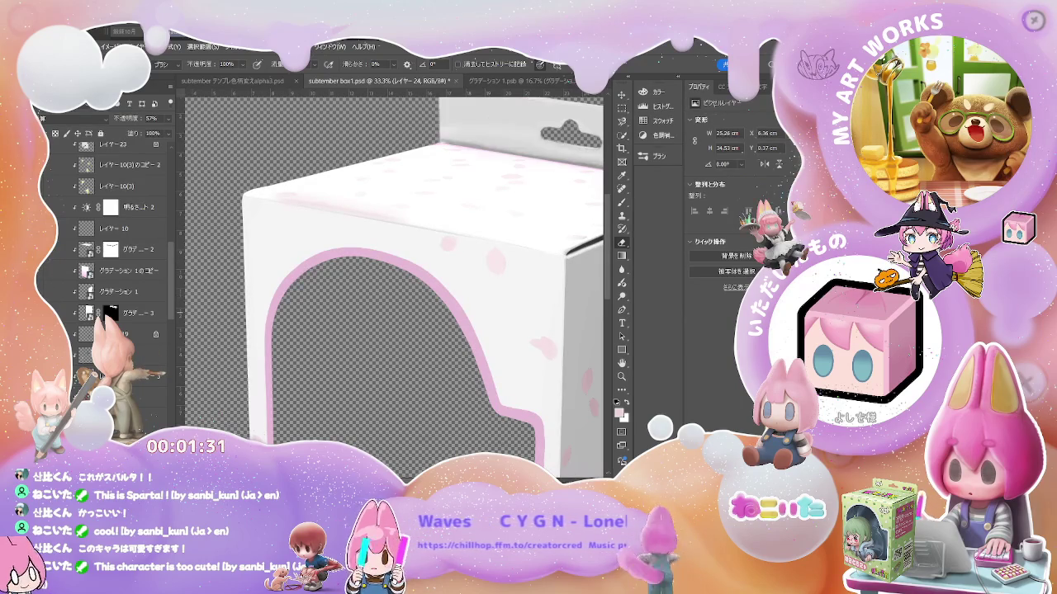
pyautogui.moveTo(174, 293); pyautogui.dragTo(174, 413)
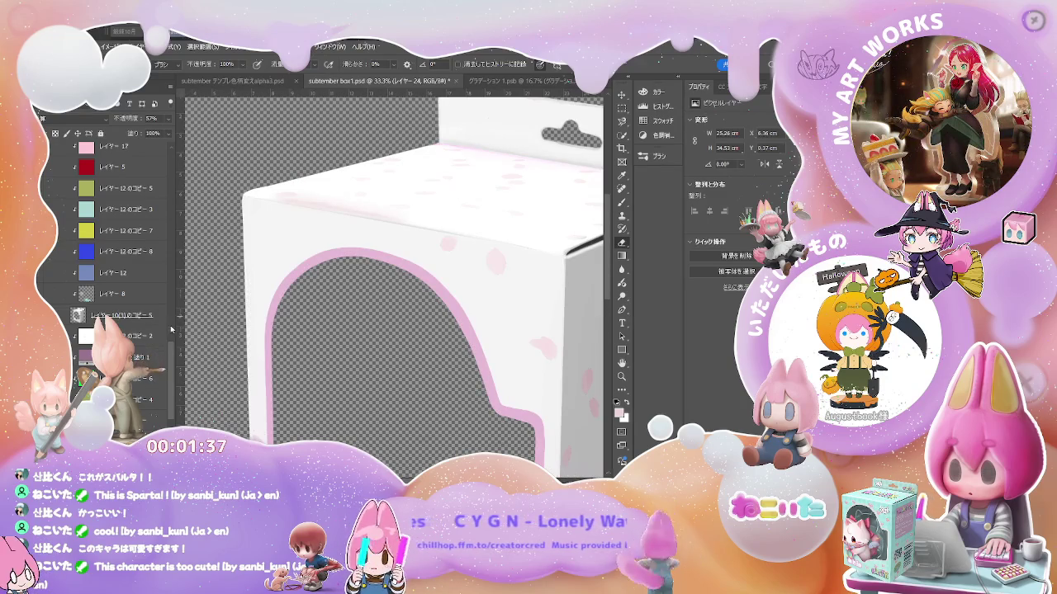
pyautogui.moveTo(171, 355); pyautogui.dragTo(159, 177)
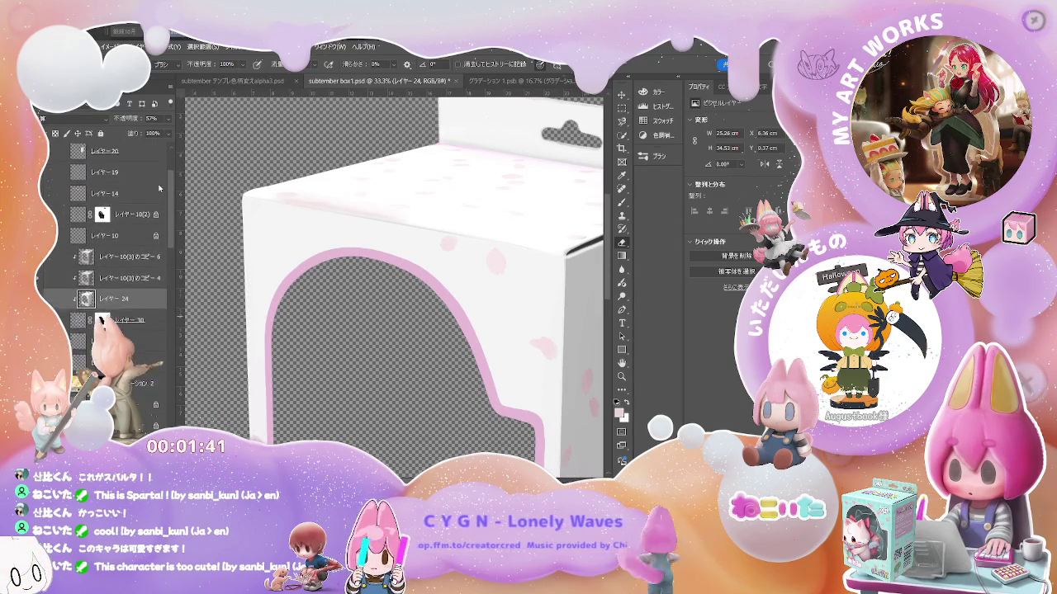
pyautogui.scroll(1, 119, 225)
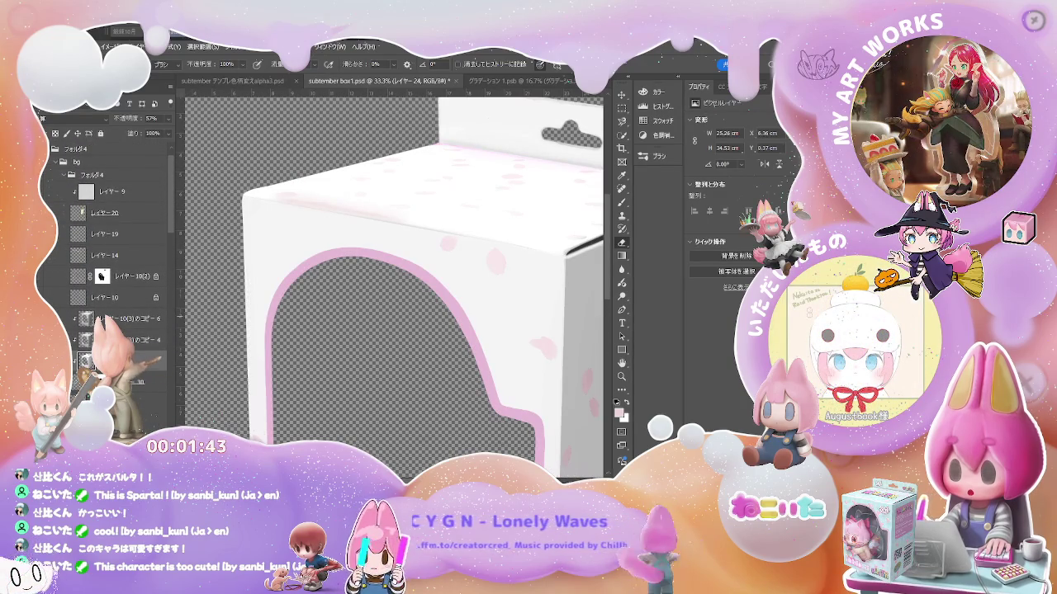
pyautogui.click(130, 258)
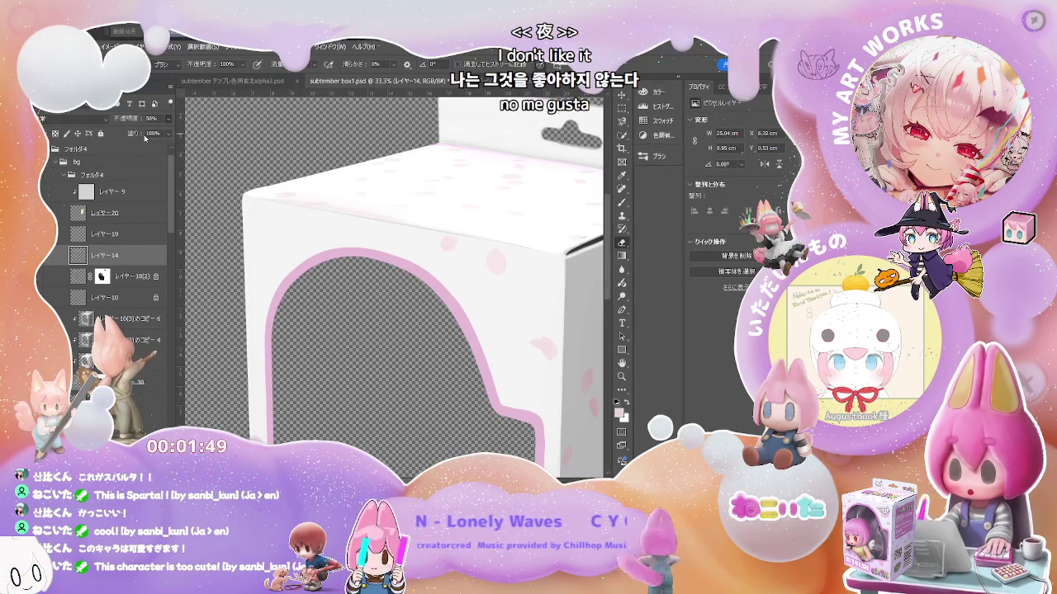
# Lower レイヤー 14's opacity to 50% and give it a layer mask.
pyautogui.moveTo(149, 138); pyautogui.dragTo(137, 140)
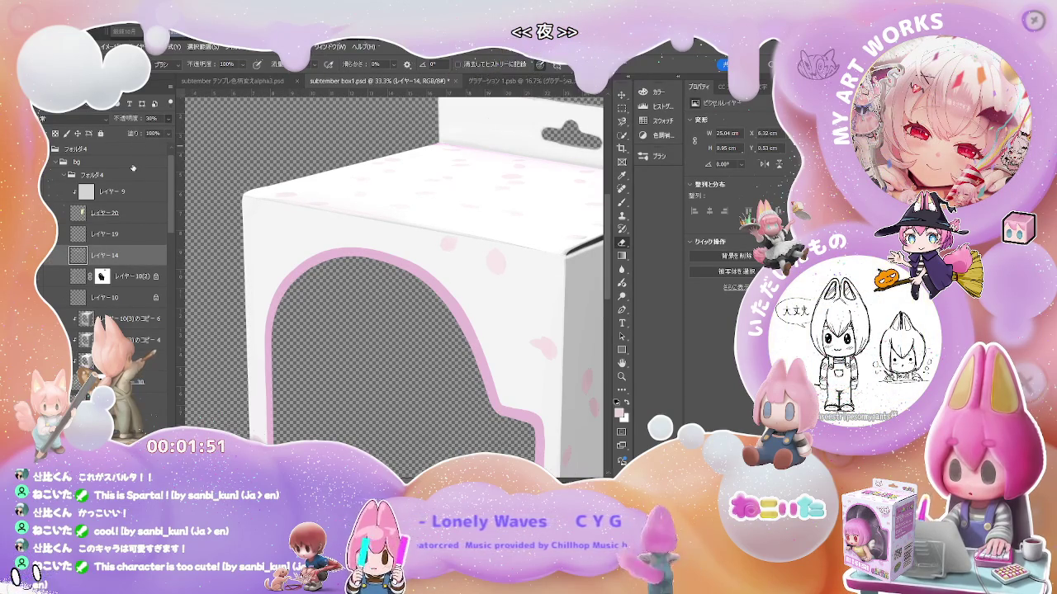
pyautogui.hotkey('ctrl', '-')
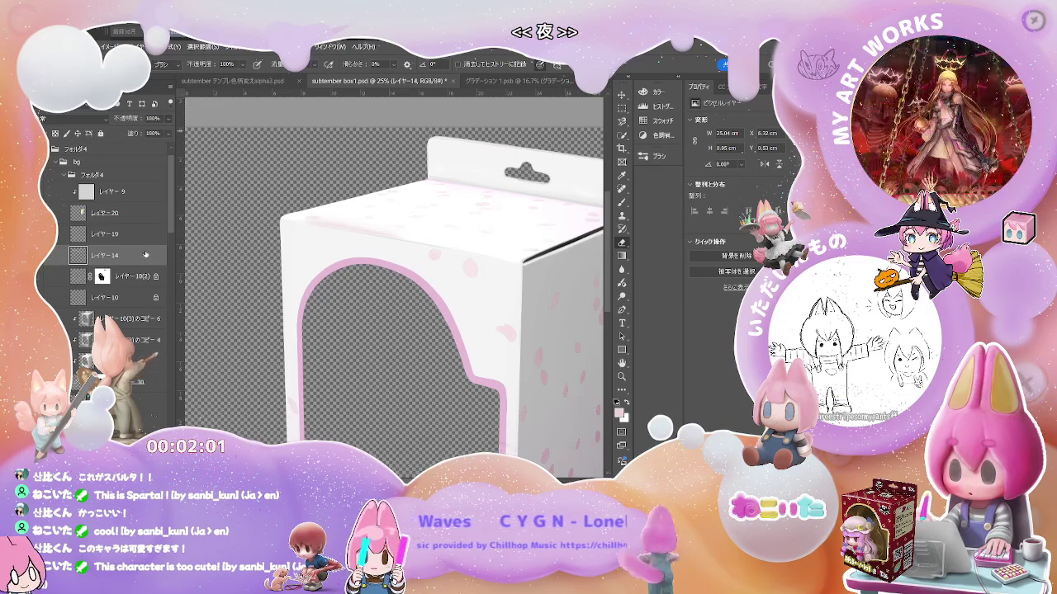
pyautogui.hotkey('ctrl', 'shift', 'm')
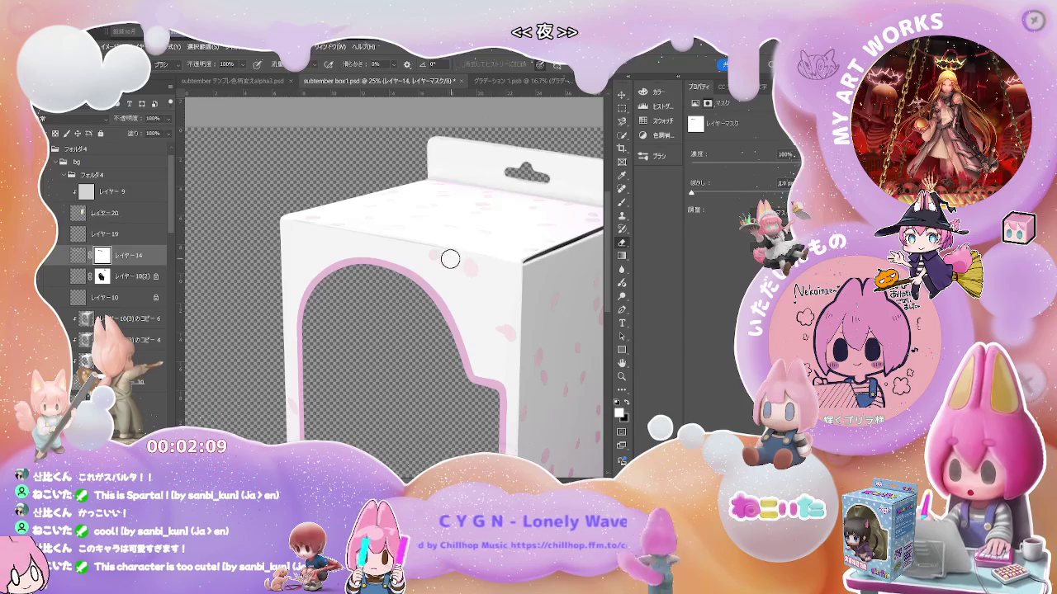
pyautogui.scroll(1, 450, 259)
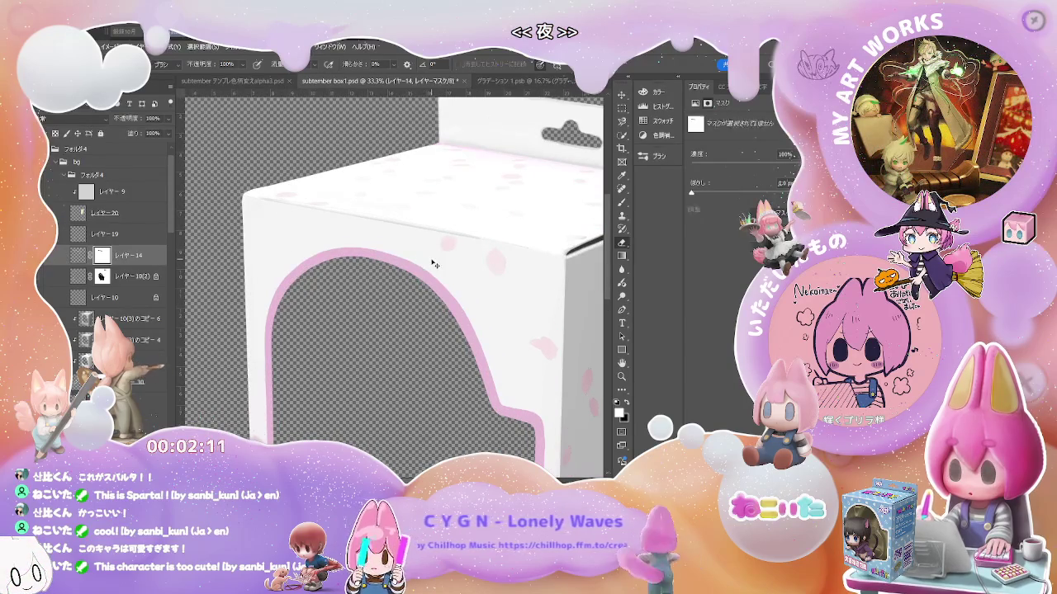
pyautogui.click(447, 242)
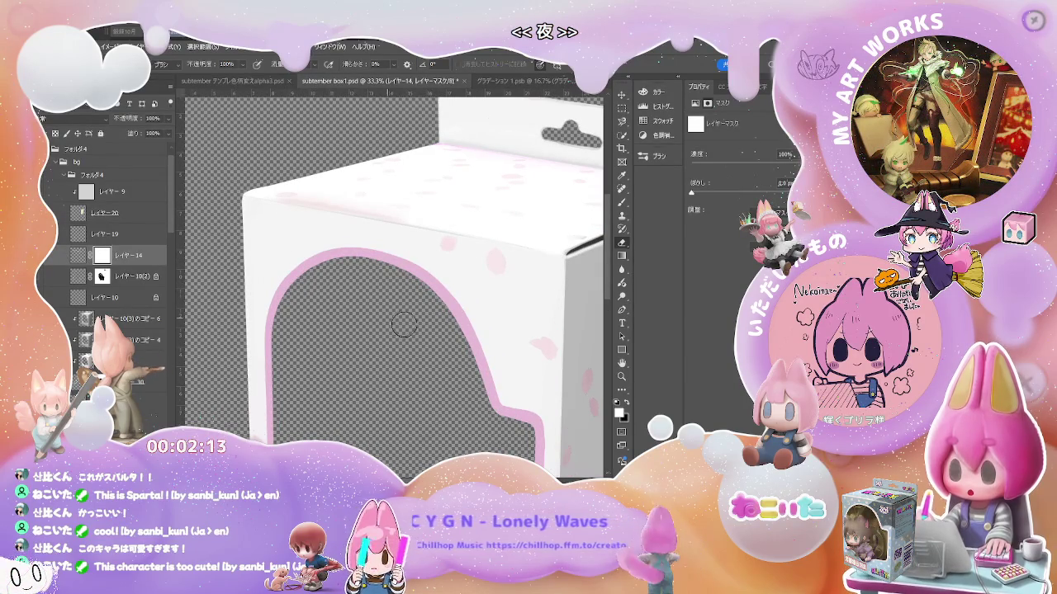
pyautogui.click(622, 203)
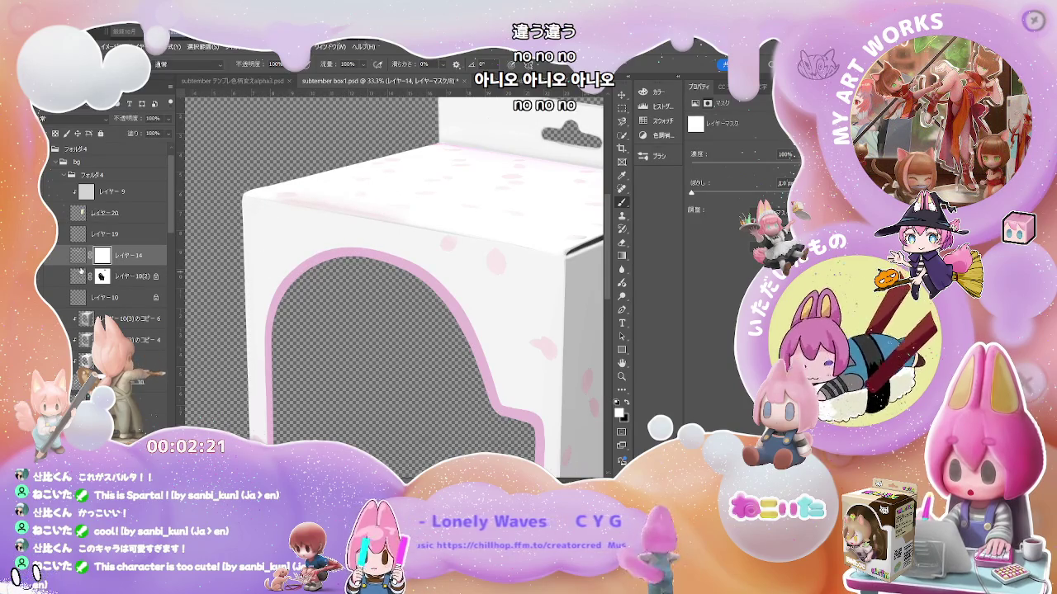
# Paint soft pink shading onto the box's top face on レイヤー 14.
pyautogui.click(78, 256)
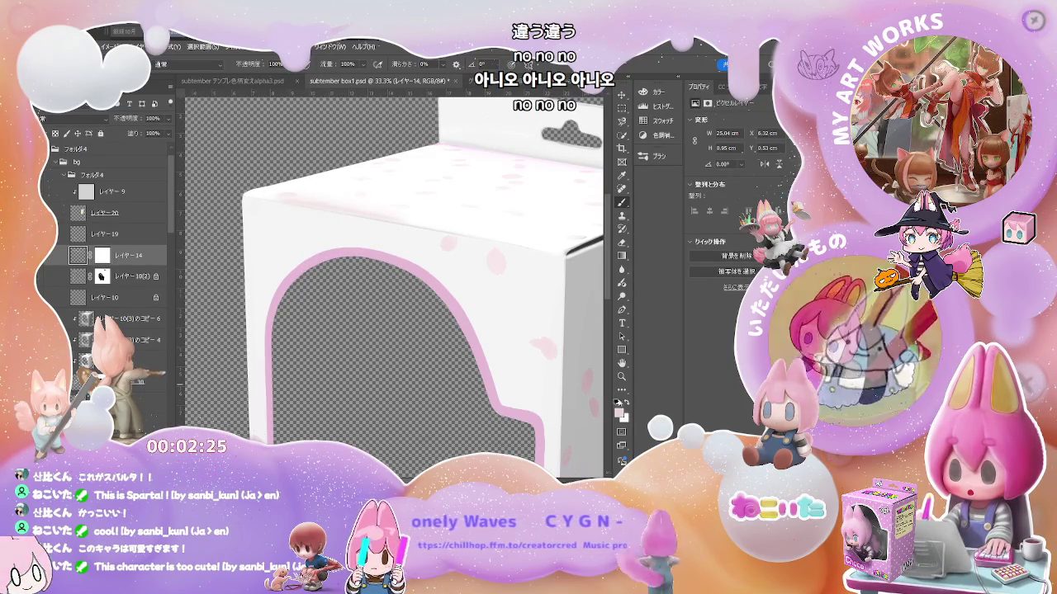
pyautogui.click(340, 252)
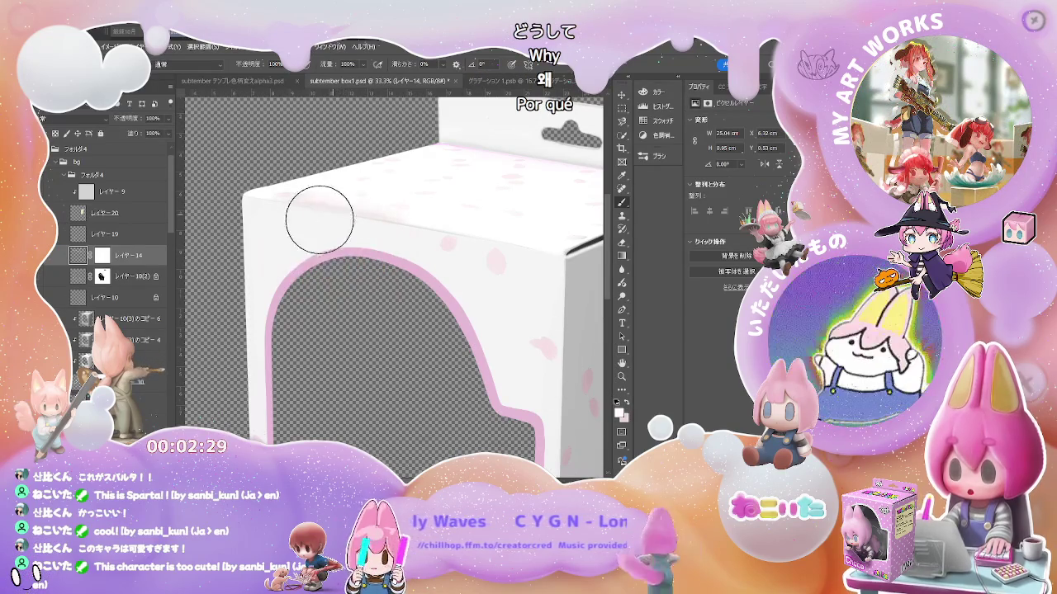
pyautogui.hotkey('ctrl', '\\')
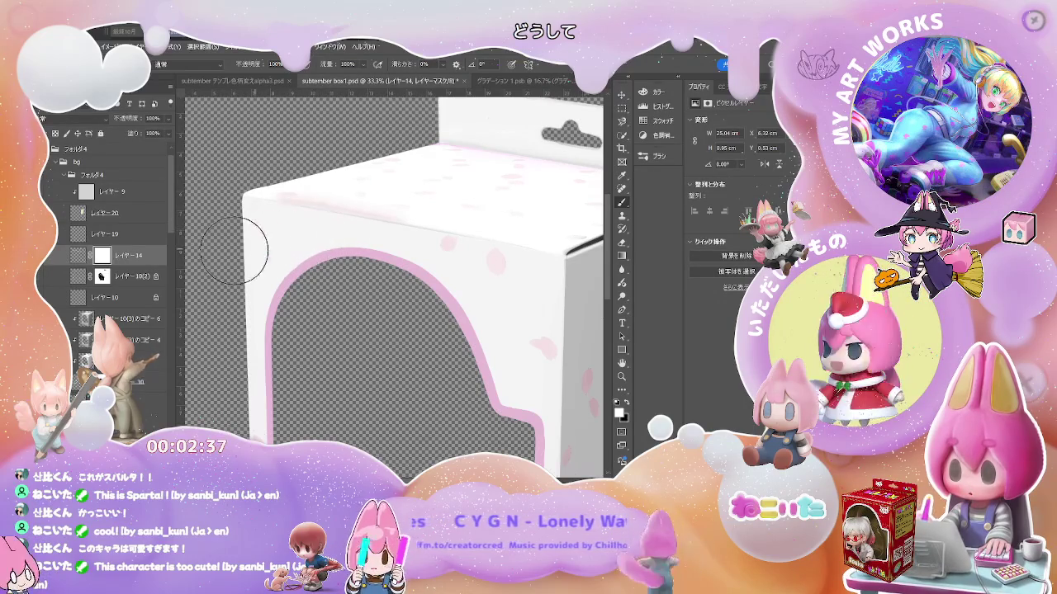
pyautogui.click(78, 256)
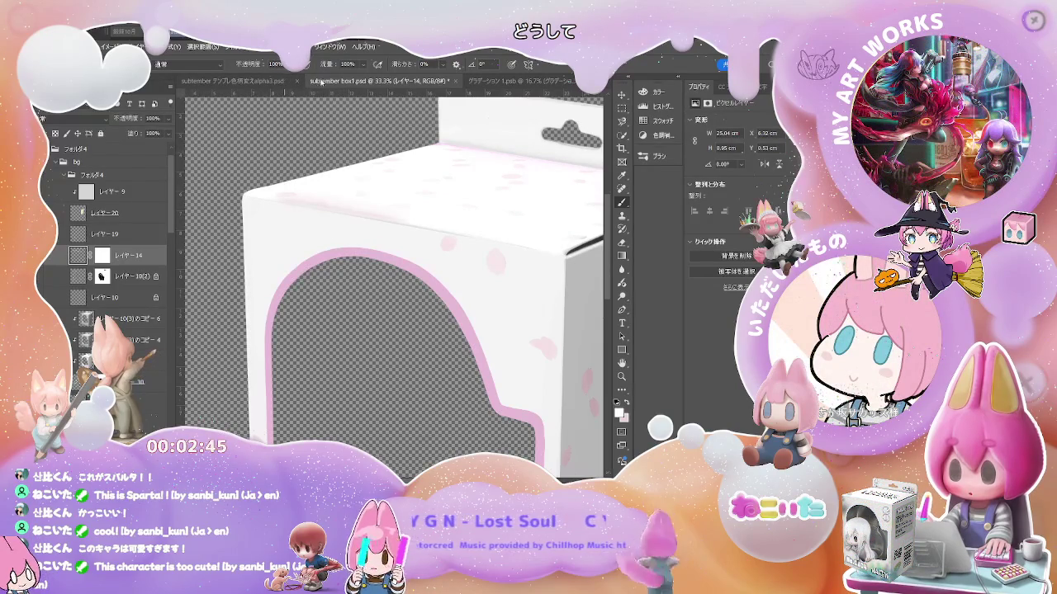
# Set brush flow to 12% and show the purple clear-plastic insert layer.
pyautogui.hotkey('shift', '1')
pyautogui.hotkey('shift', '2')
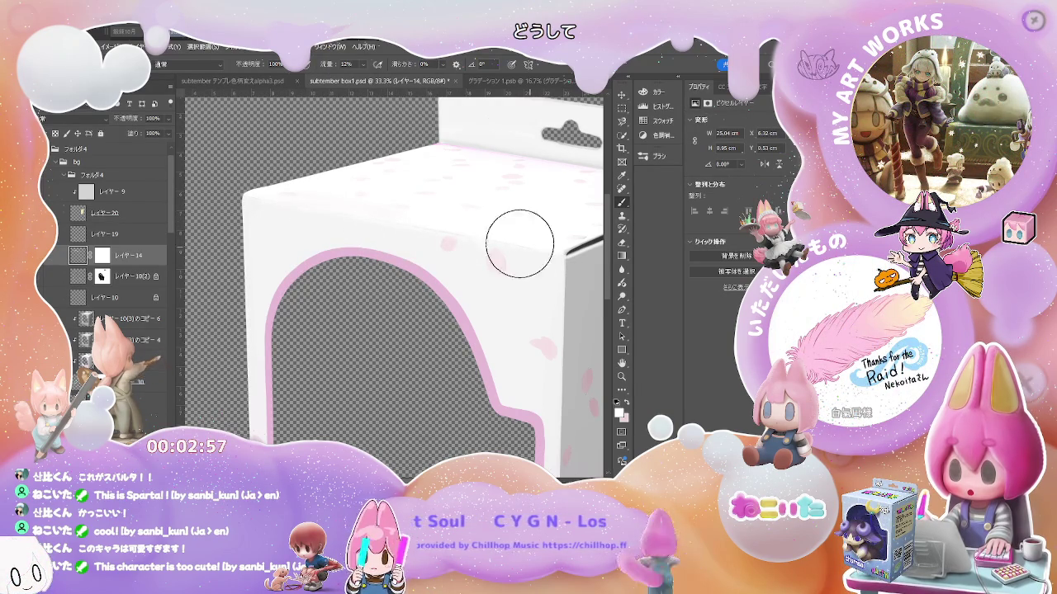
pyautogui.hotkey('ctrl', '-')
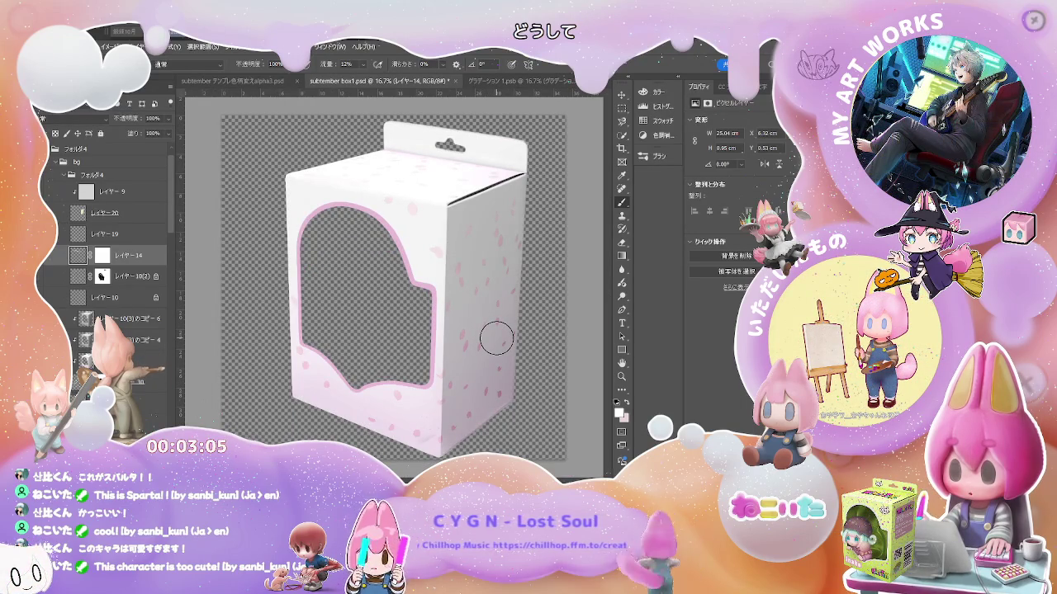
pyautogui.scroll(-10, 124, 247)
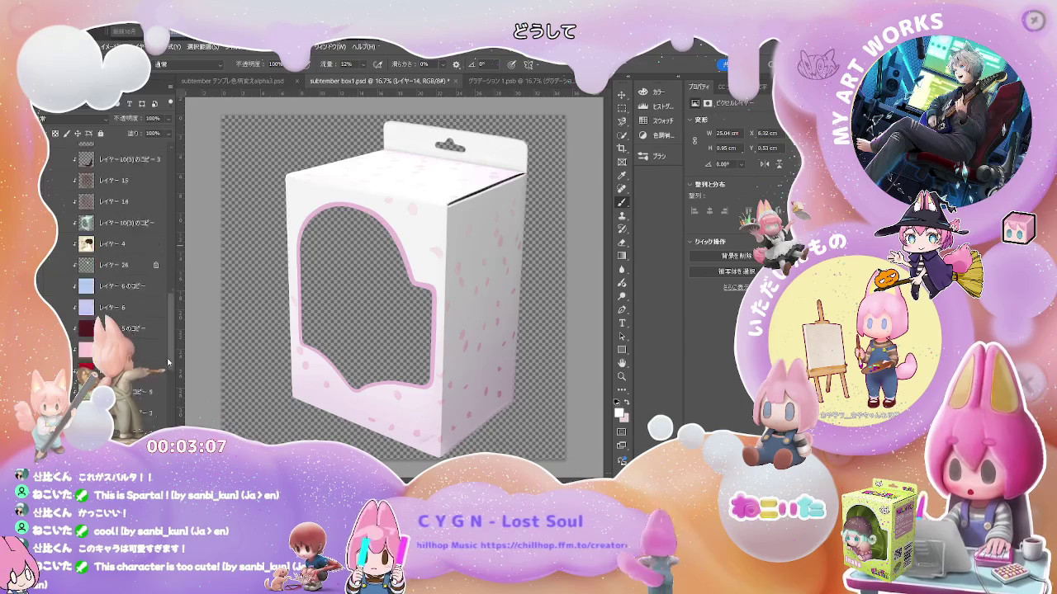
pyautogui.scroll(-3, 124, 248)
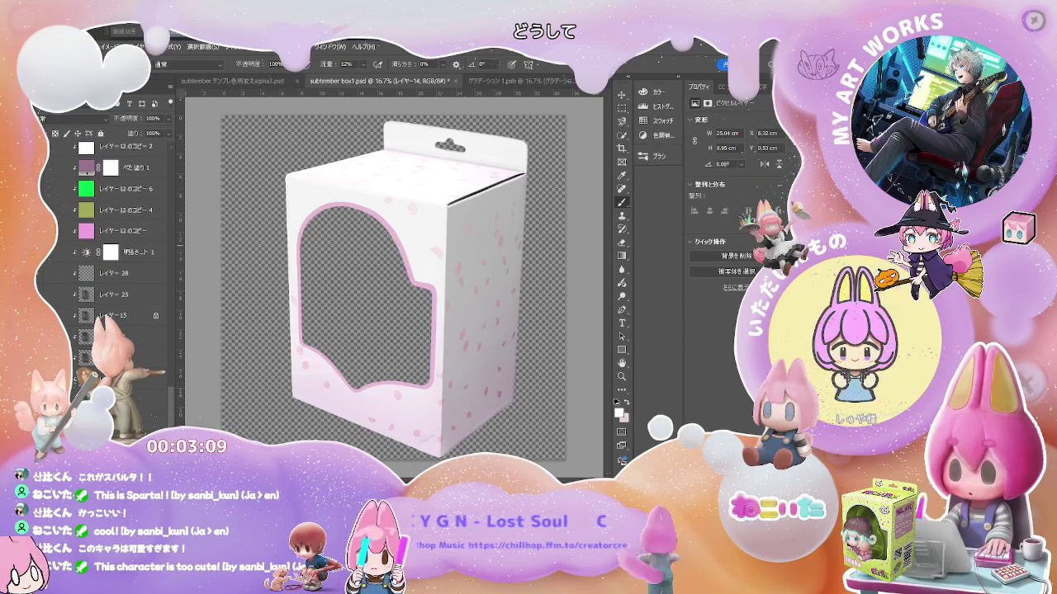
pyautogui.click(75, 336)
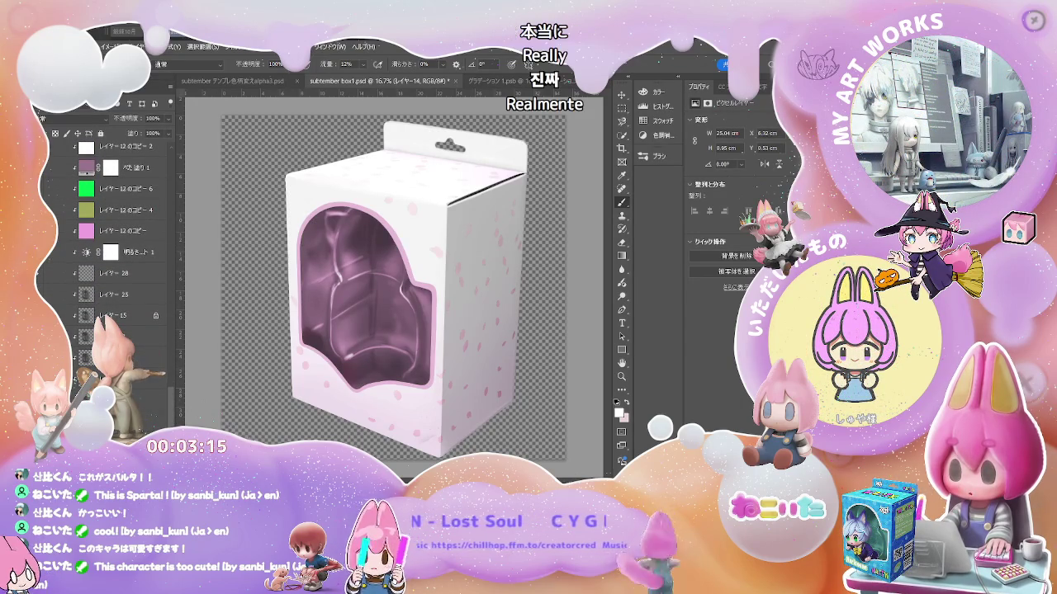
# Select レイヤー 30 in the Layers panel and switch to the Magnetic Lasso.
pyautogui.moveTo(171, 400); pyautogui.dragTo(173, 193)
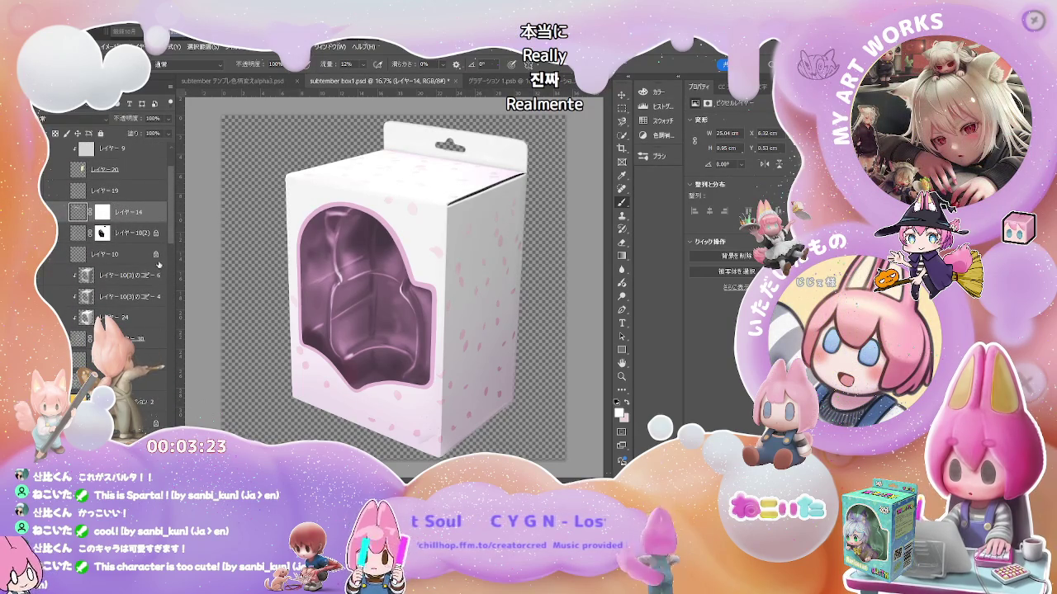
pyautogui.click(159, 339)
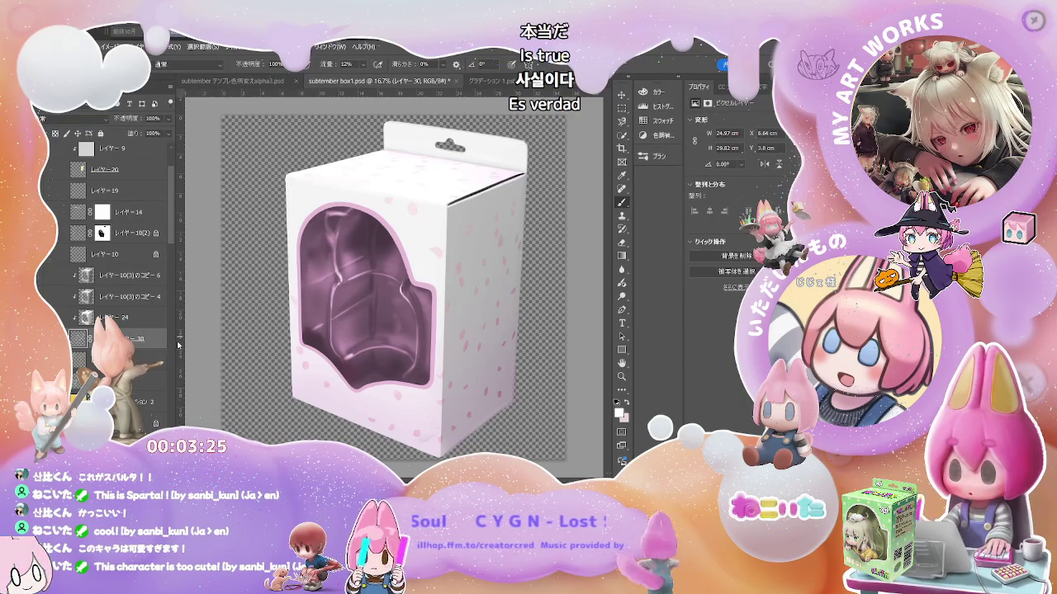
pyautogui.click(622, 121)
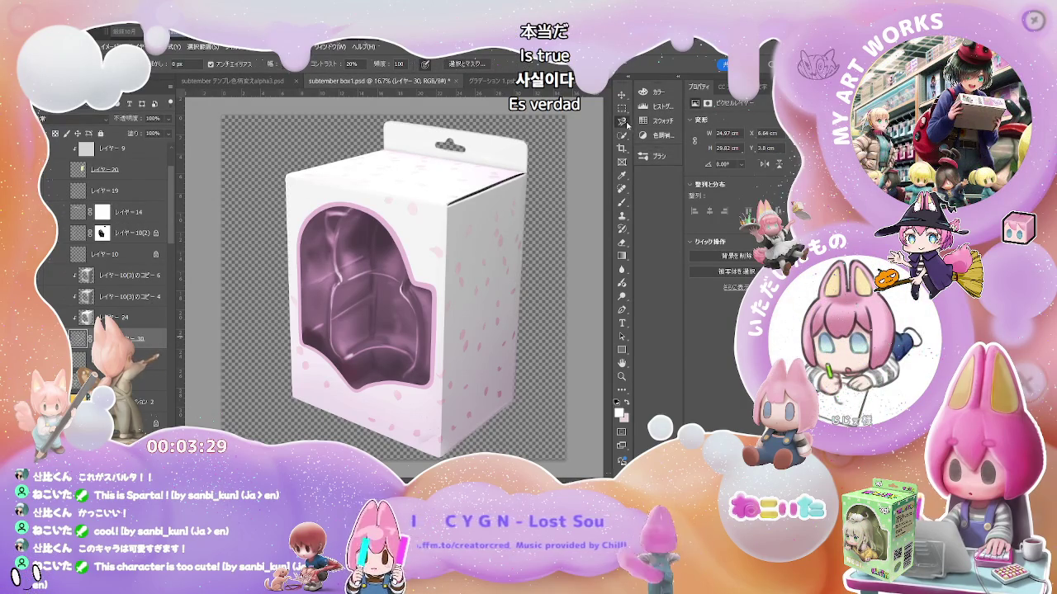